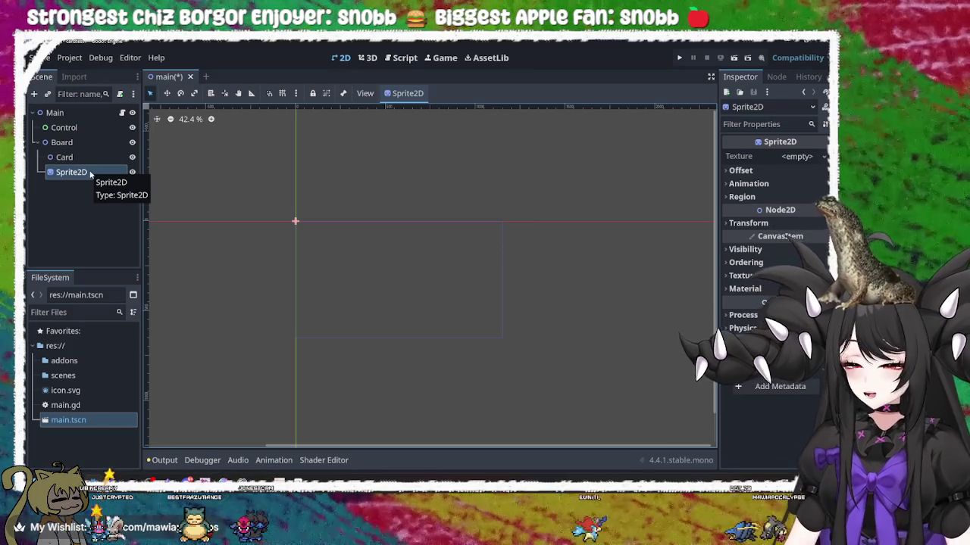
Box-select all the scene nodes and clear the selection several times
left_click_drag(253, 184, 322, 250)
scroll(289, 238, "up", 1)
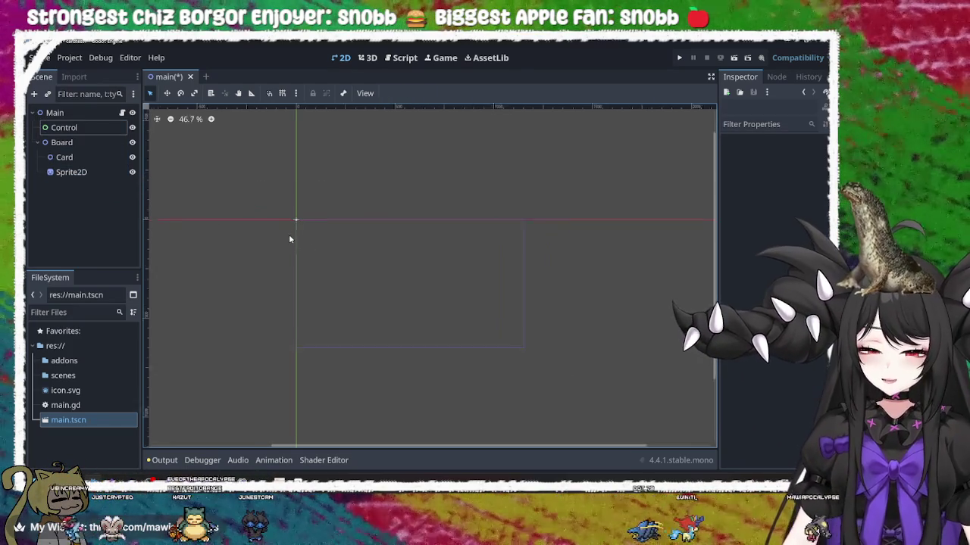
scroll(370, 272, "up", 5)
left_click_drag(212, 151, 292, 221)
left_click(272, 200)
left_click_drag(209, 138, 280, 210)
left_click(280, 212)
mouse_move(277, 140)
left_mouse_down()
mouse_move(192, 222)
mouse_move(217, 226)
left_mouse_up()
left_click(282, 127)
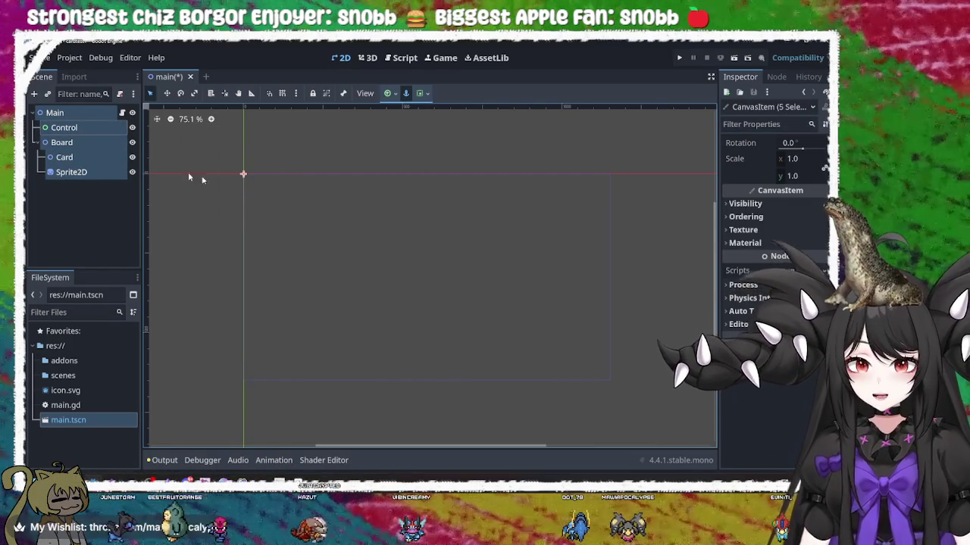
Drag Sprite2D onto Card so it becomes Card's child
left_click(106, 170)
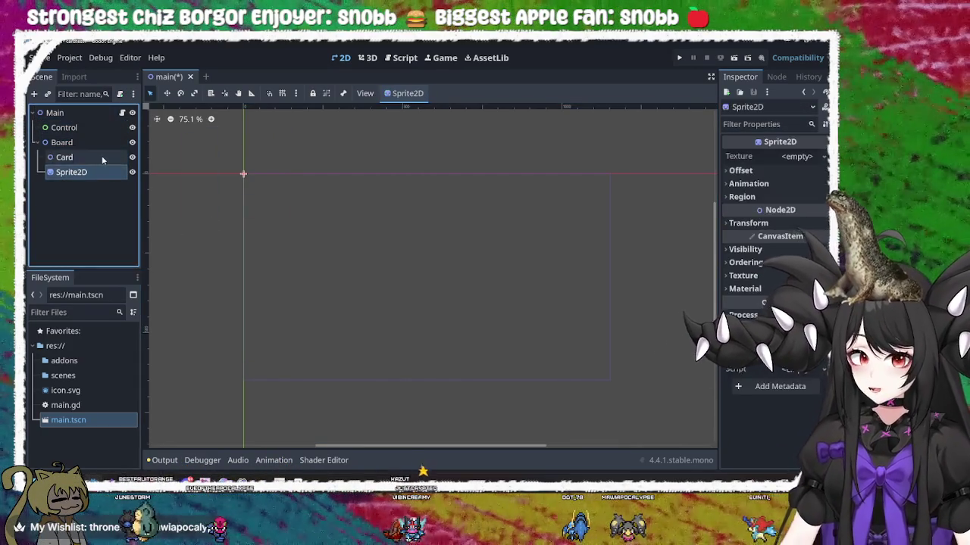
left_click(102, 156)
left_click(94, 141)
left_click(97, 157)
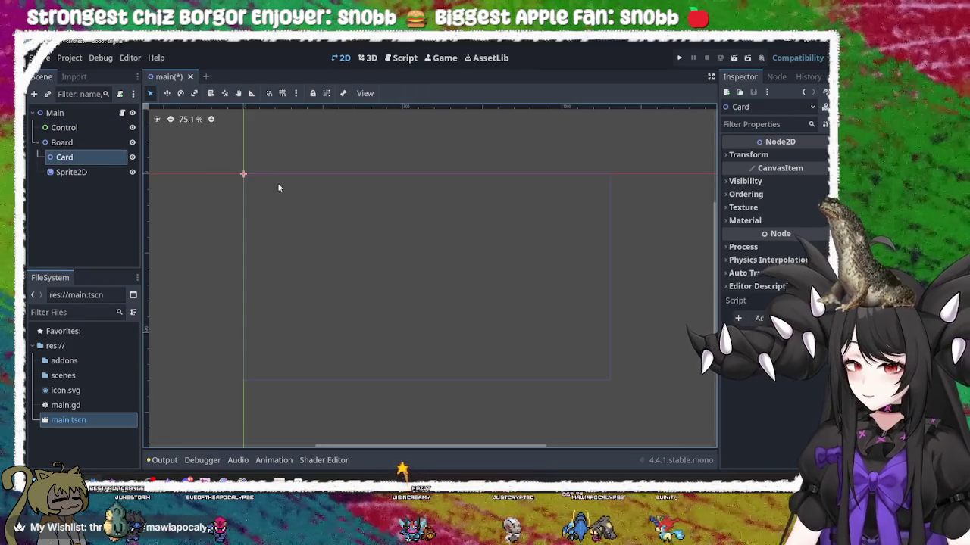
left_click(85, 172)
left_click(89, 160)
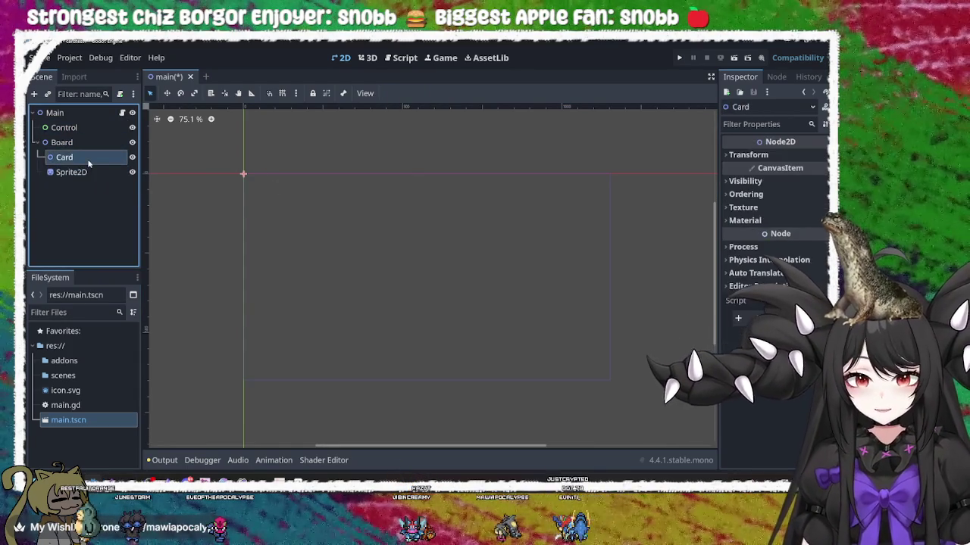
left_click(85, 172)
left_click_drag(85, 172, 106, 158)
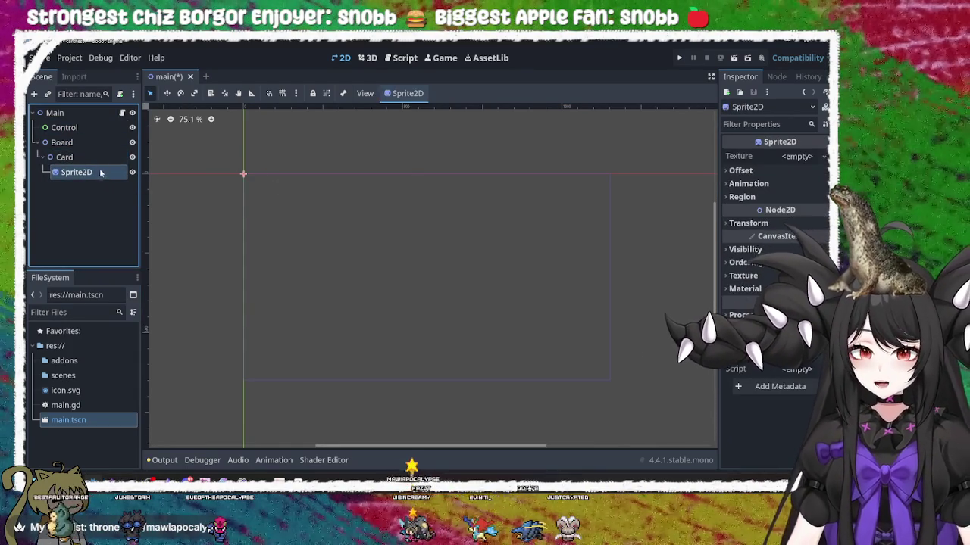
Click Card and Board to check the new hierarchy, then clear the selection
left_click(91, 156)
left_click(93, 142)
left_click(95, 157)
left_click(89, 143)
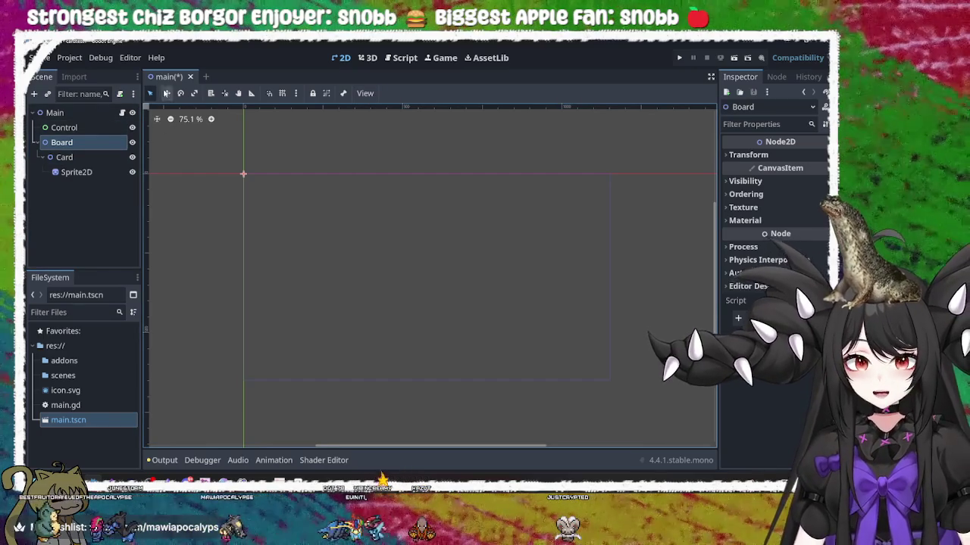
left_click(521, 264)
Save main.tscn and click through Sprite2D, Card and Board to check the hierarchy
key("ctrl+s")
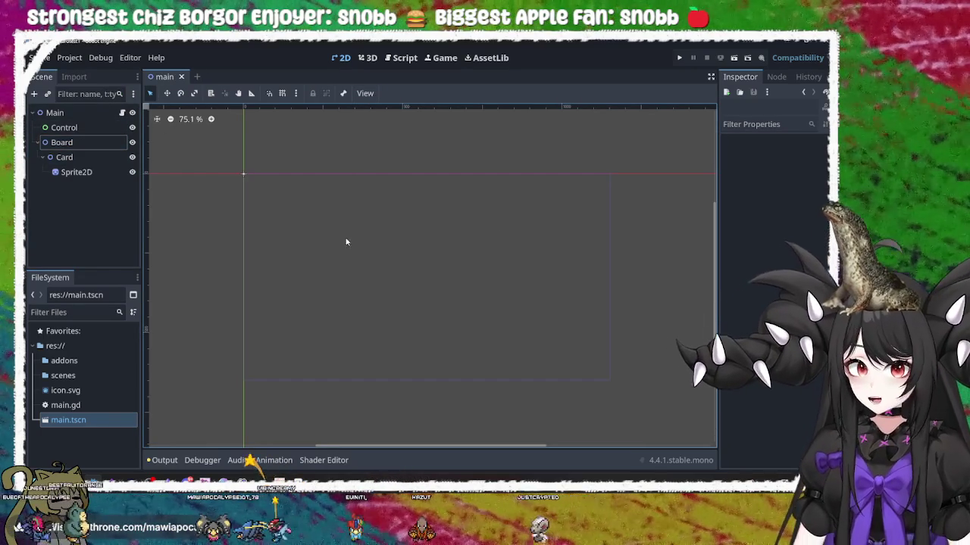
left_click(106, 176)
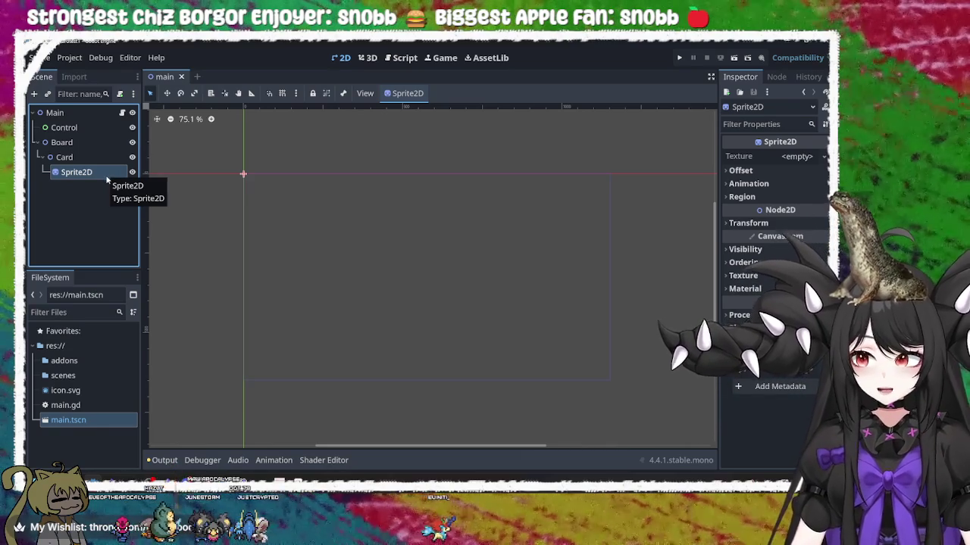
left_click(105, 158)
left_click(99, 144)
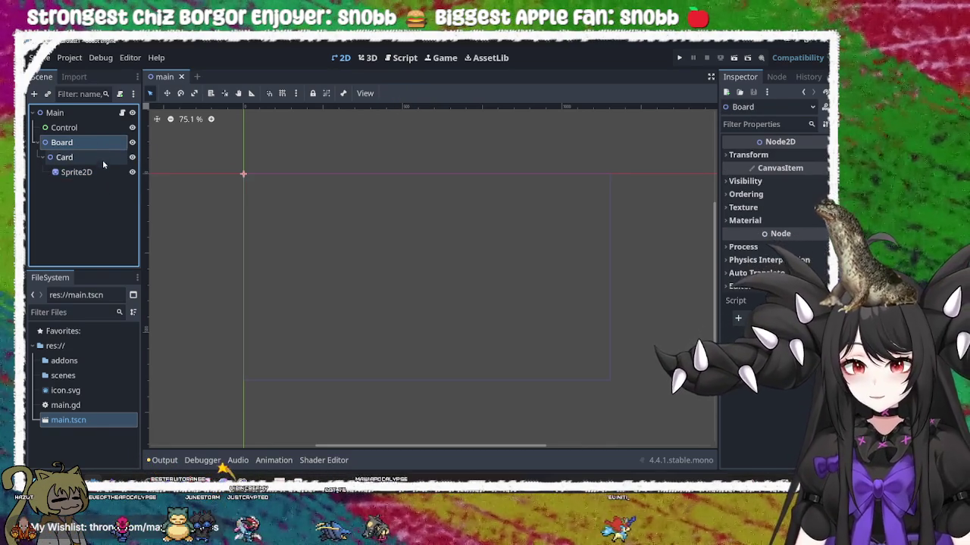
left_click(102, 172)
left_click(98, 144)
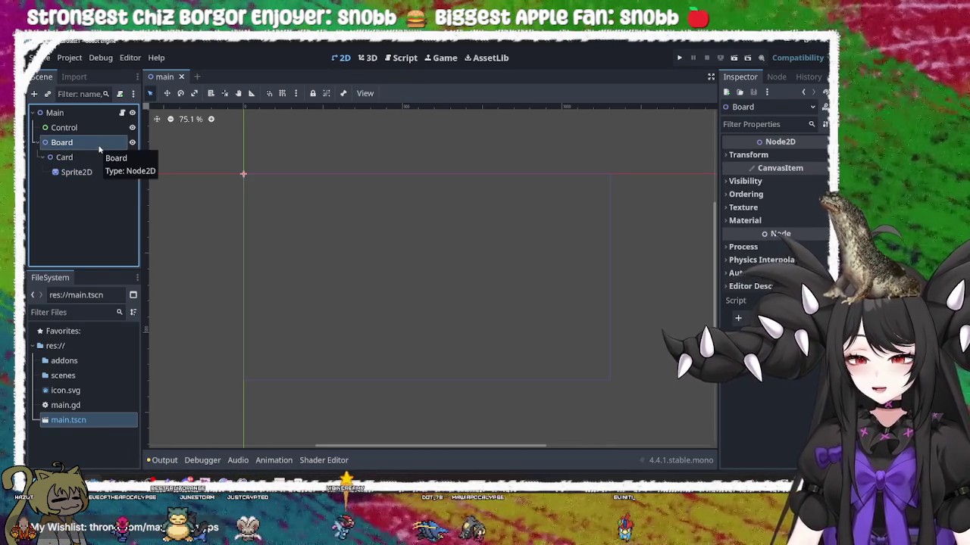
left_click(313, 200)
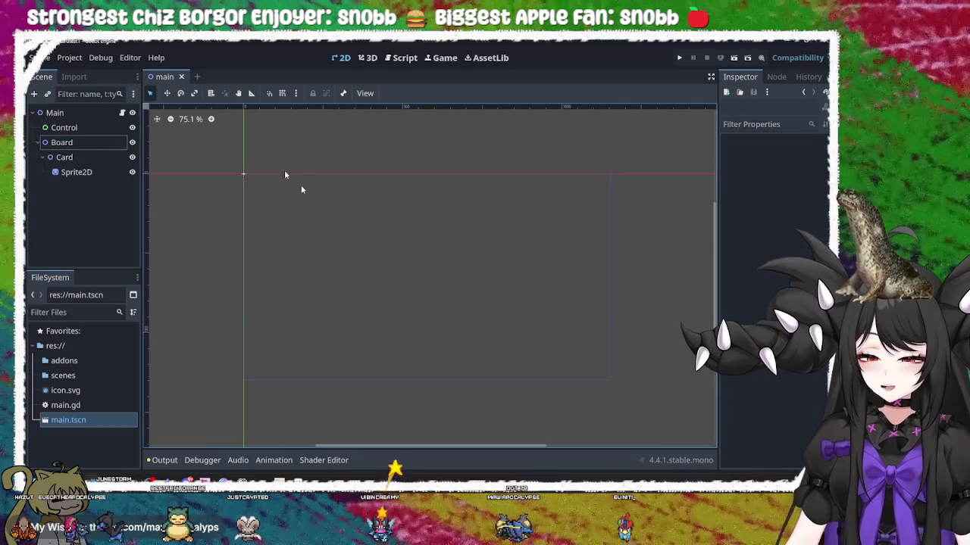
Open and close the Scene menu without choosing anything, then delete Sprite2D
left_click(38, 58)
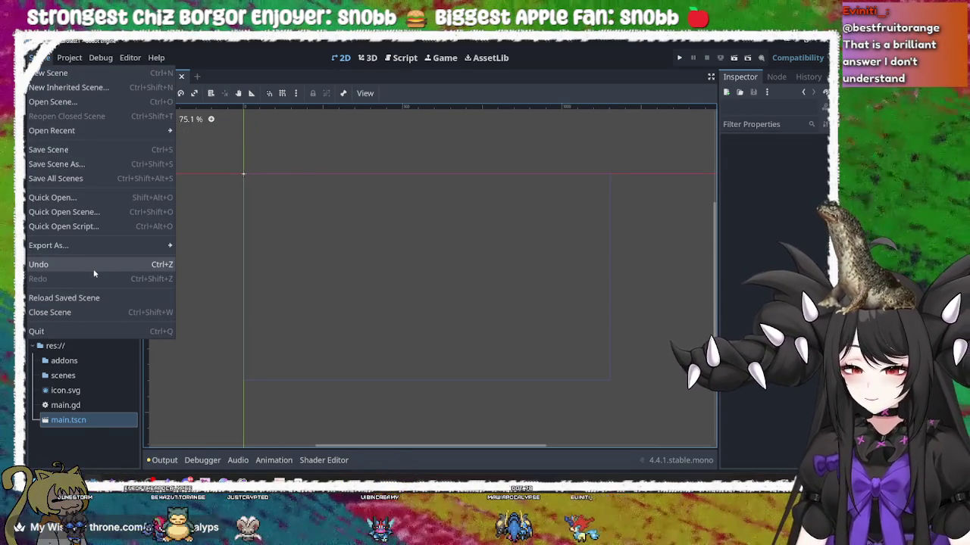
left_click(436, 250)
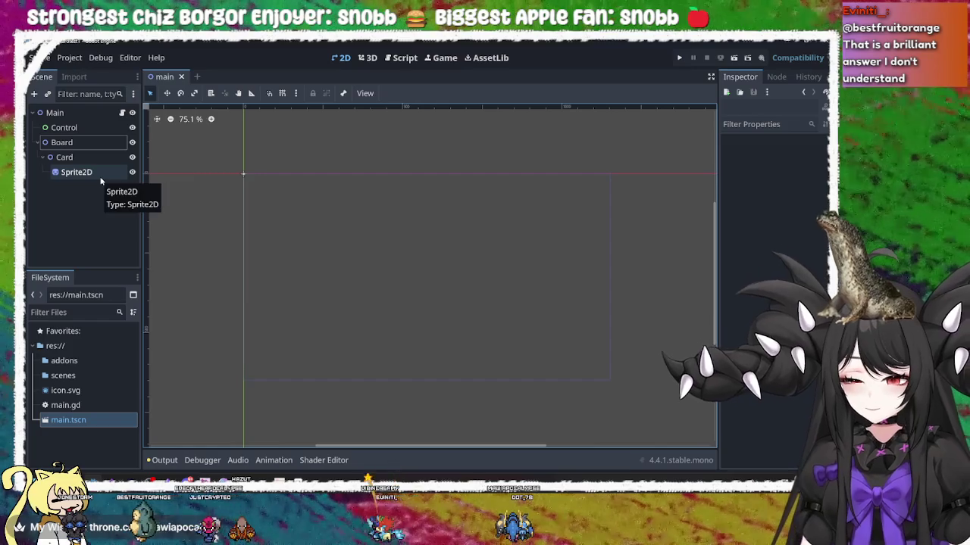
left_click(76, 172)
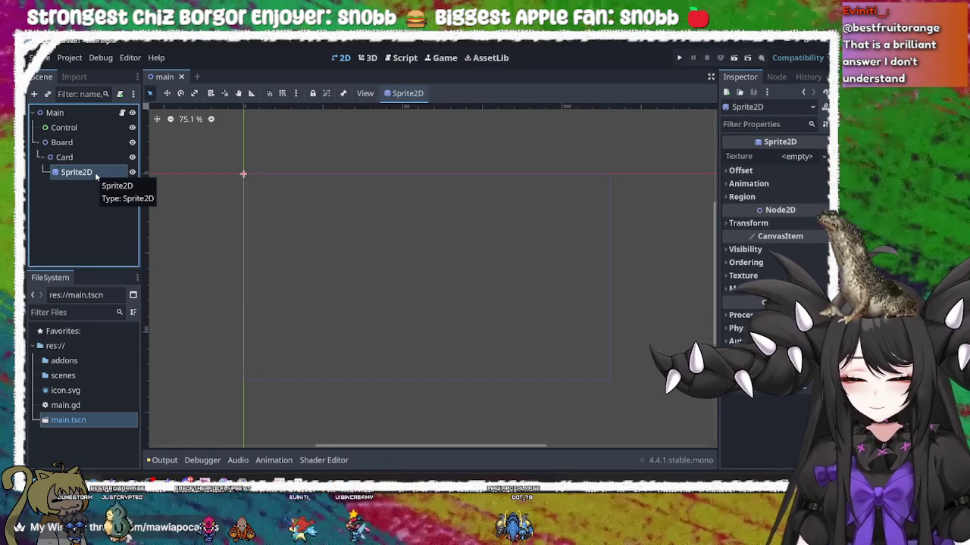
key("Delete")
Confirm deletion of Sprite2D, Card, Board and Control, leaving only Main
left_click(418, 274)
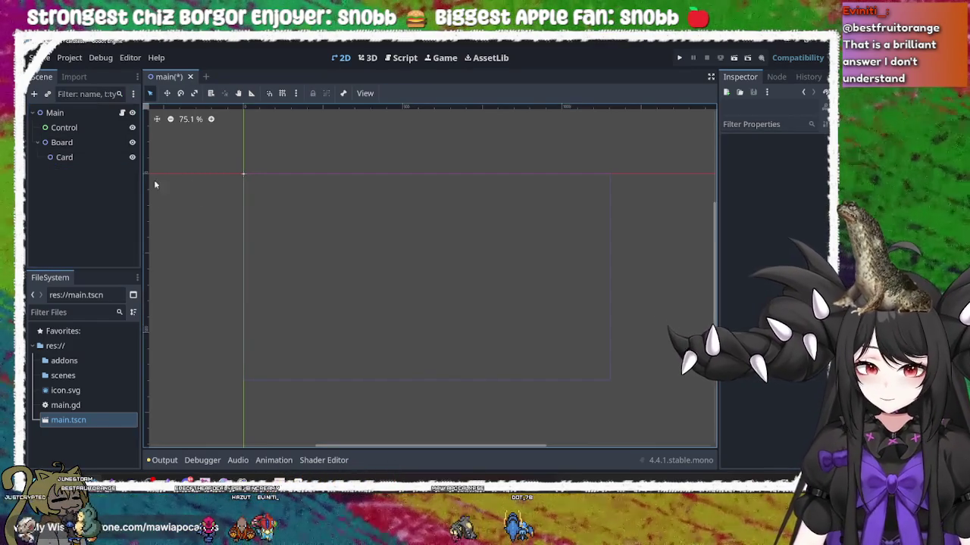
key("Delete")
left_click(411, 274)
key("Delete")
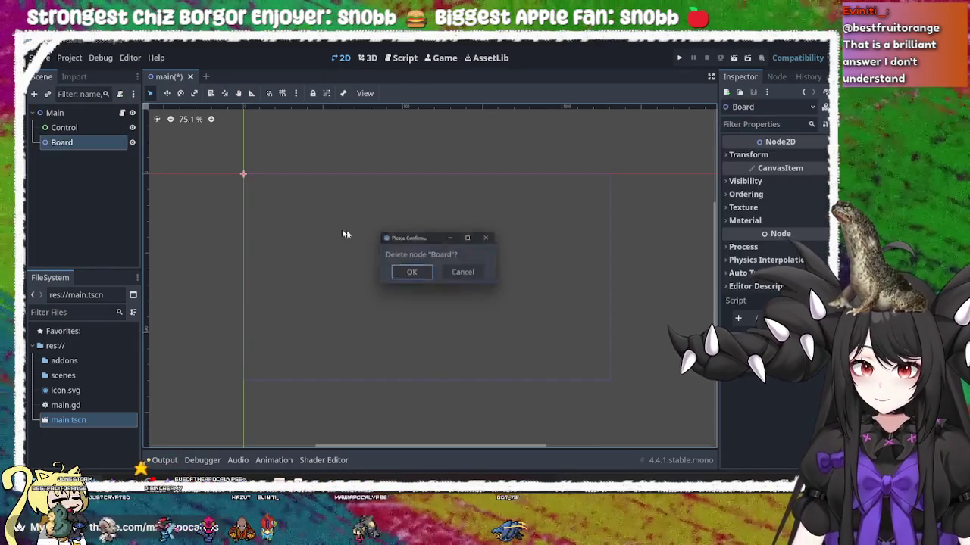
left_click(414, 277)
key("Delete")
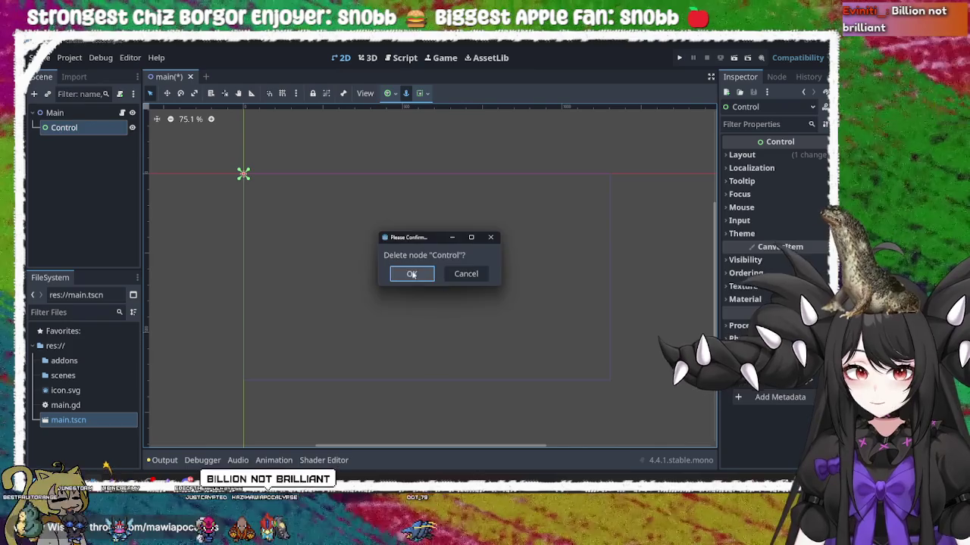
left_click(409, 274)
Select Main and check its name and context actions without changing them
left_click(82, 114)
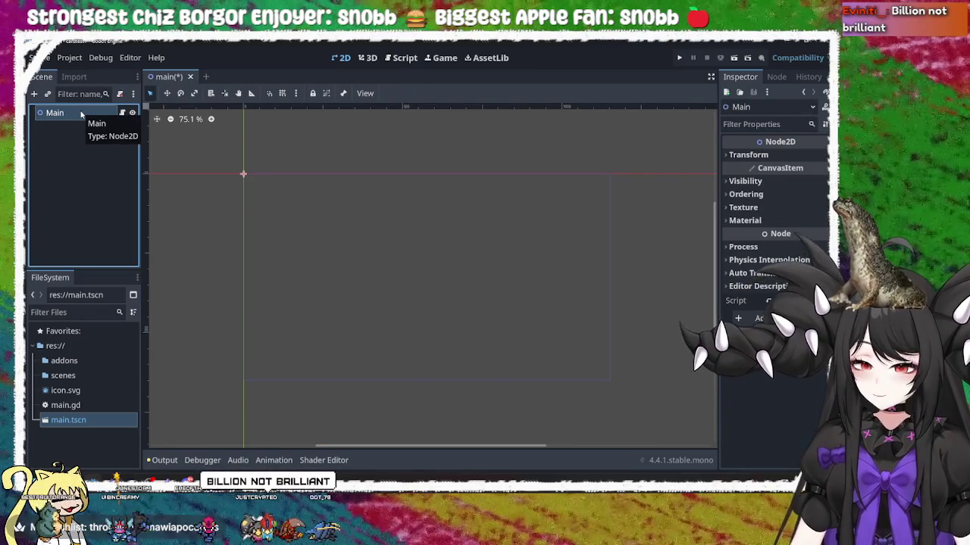
double_click(89, 116)
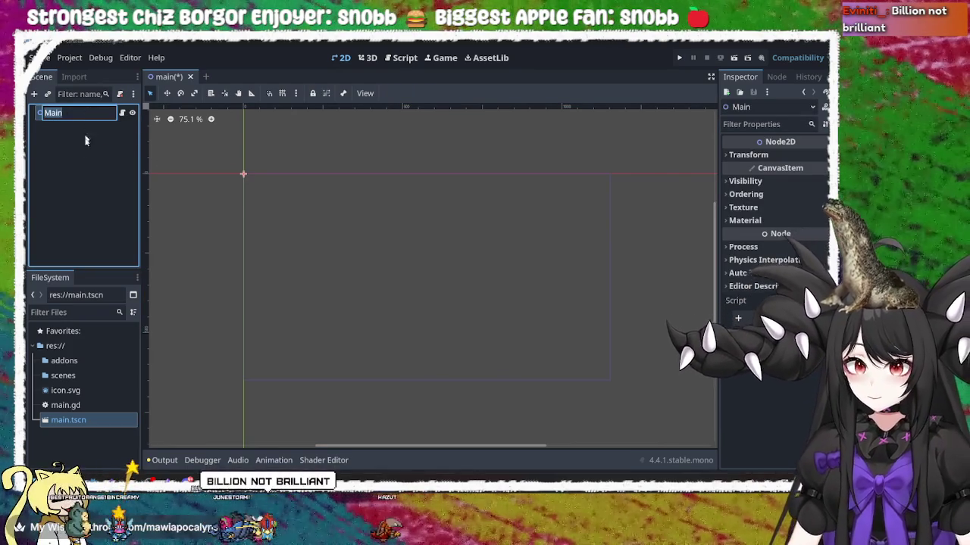
key("Return")
right_click(91, 119)
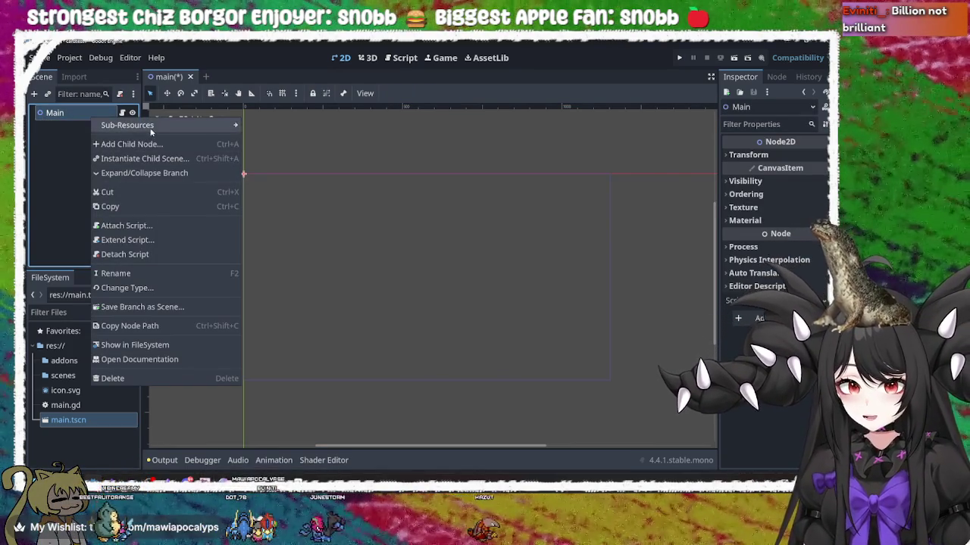
left_click(633, 99)
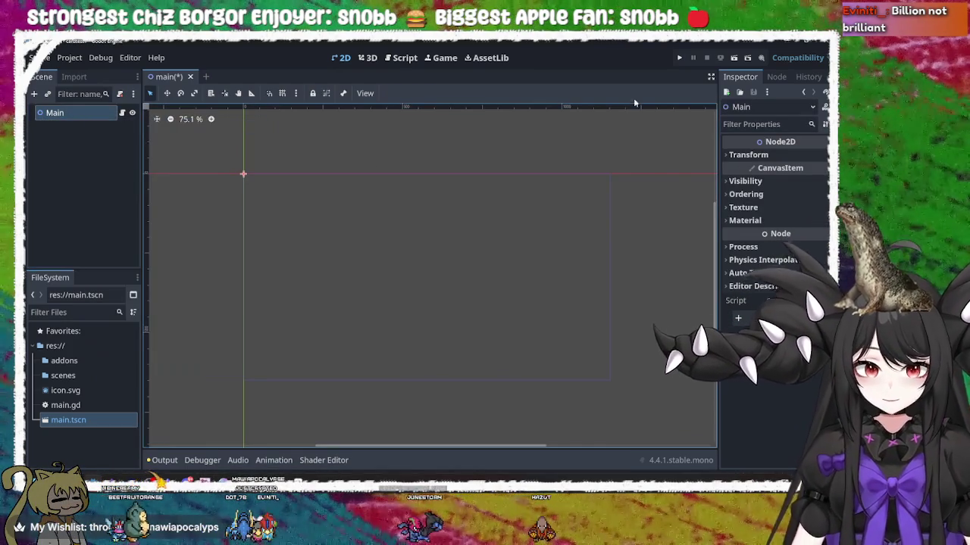
Save the scene, run the project to test it, then stop the game
key("ctrl+s")
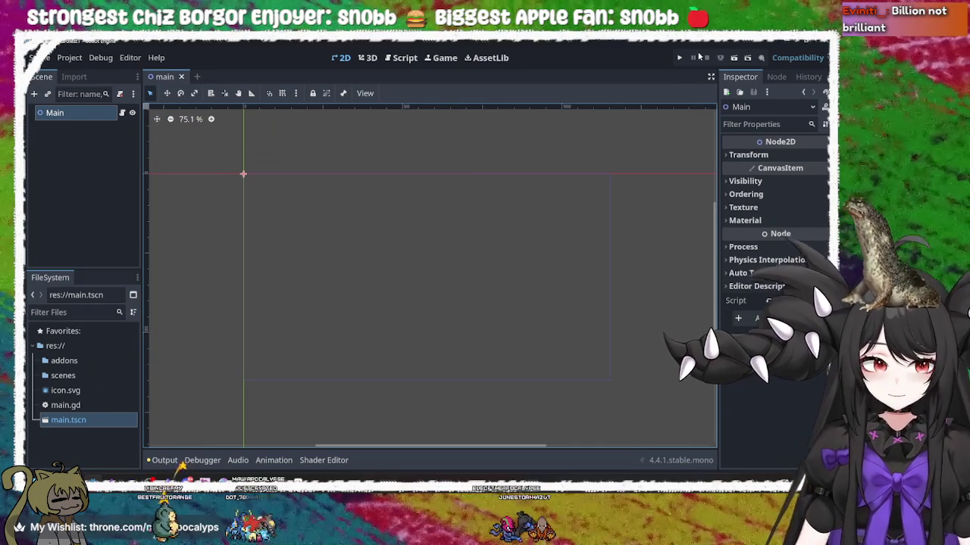
left_click(681, 58)
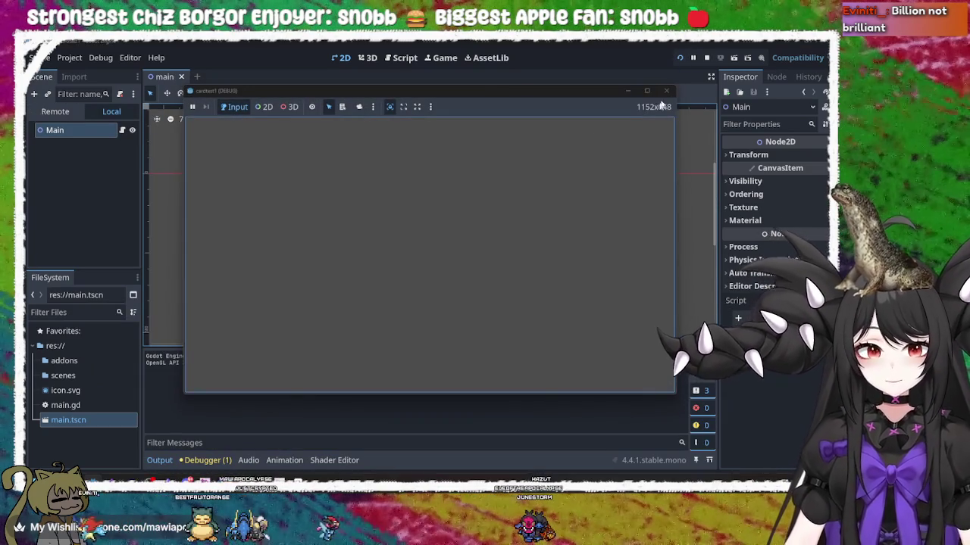
left_click(666, 91)
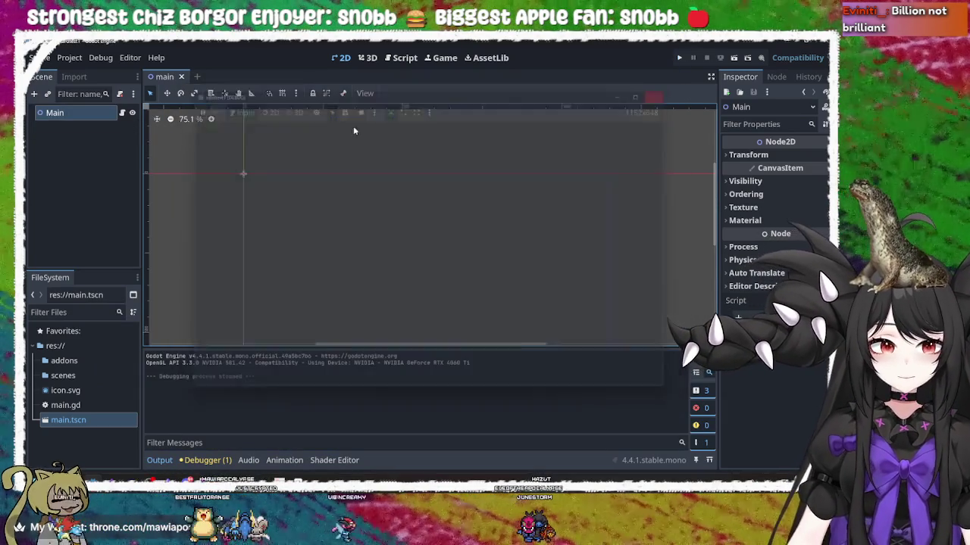
right_click(74, 114)
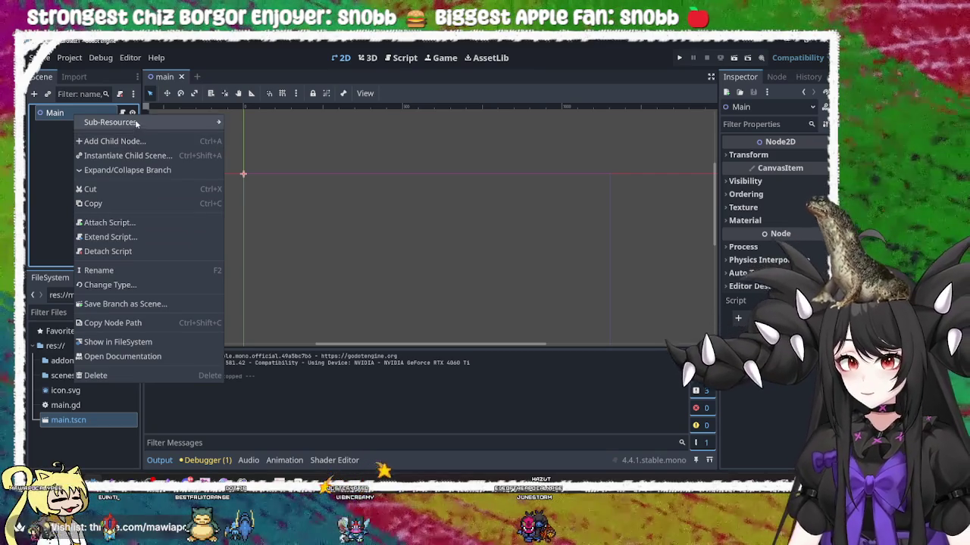
Open Create New Node under Main and replace the 'sprite' search with 'container'
left_click(114, 140)
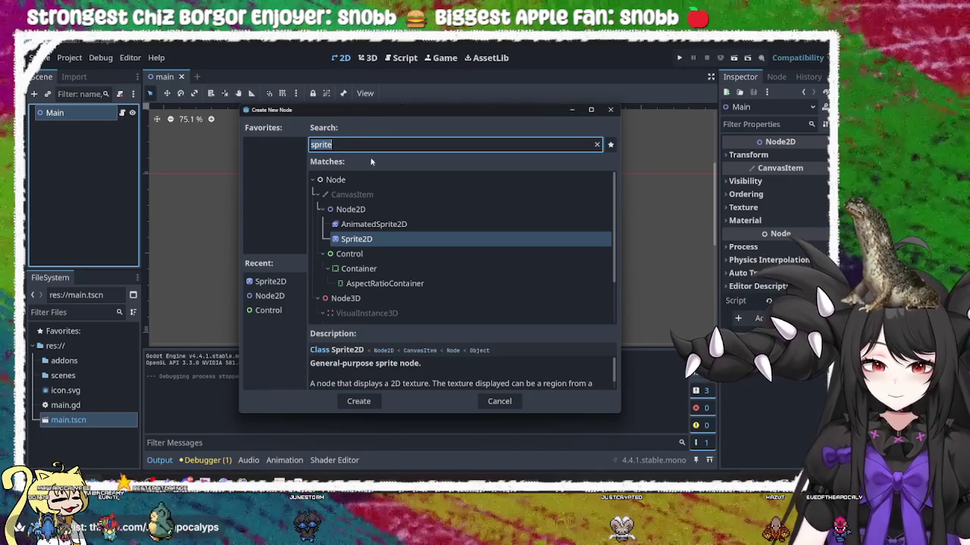
scroll(470, 296, "down", 1)
scroll(479, 368, "down", 2)
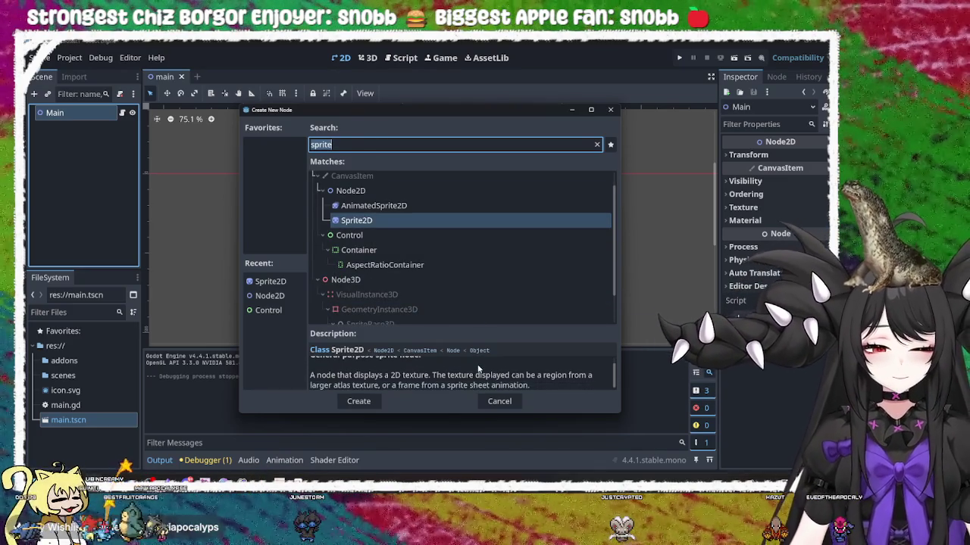
scroll(479, 375, "up", 2)
scroll(495, 261, "up", 1)
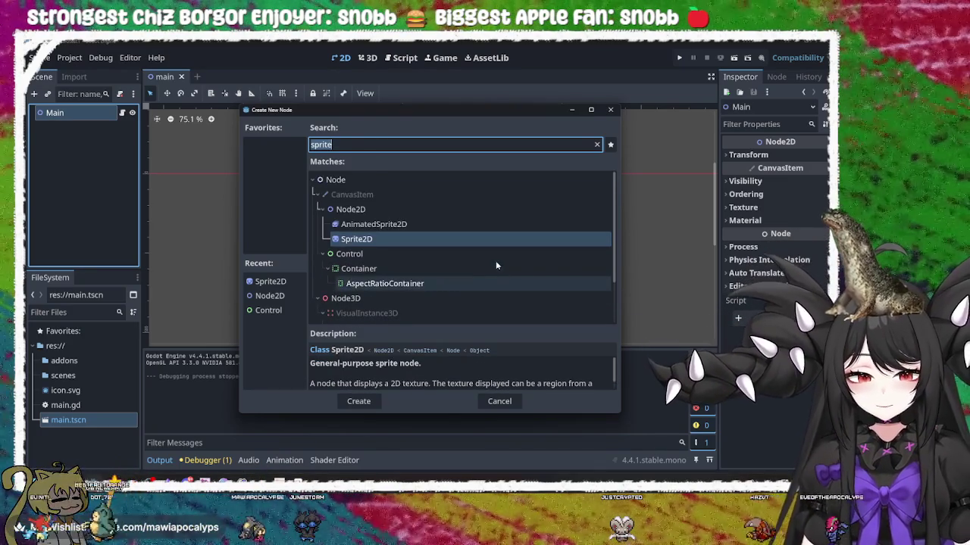
left_click(376, 144)
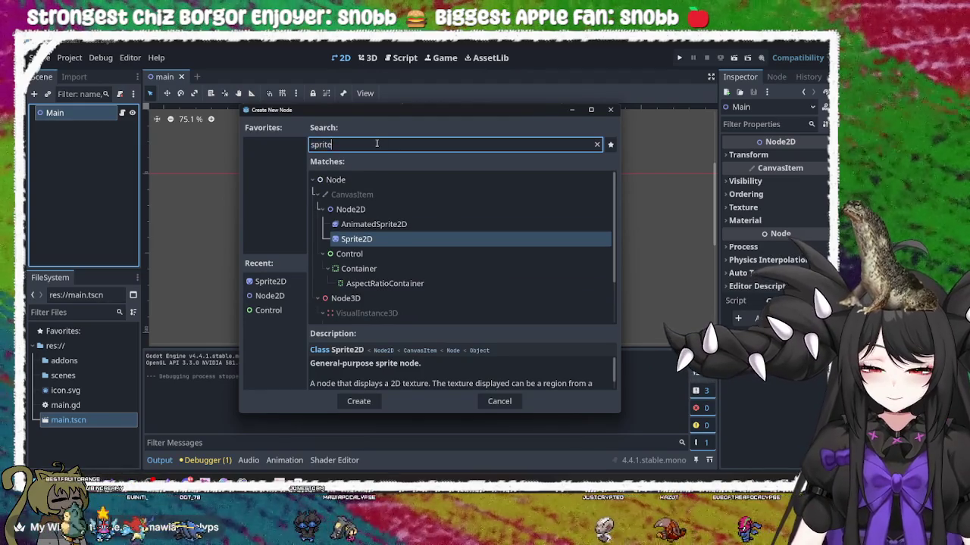
scroll(406, 225, "down", 3)
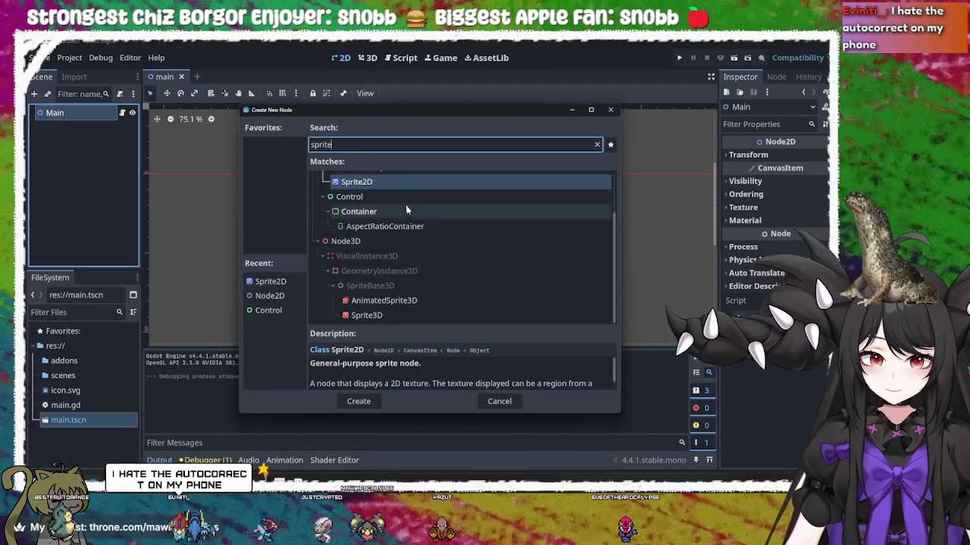
key("BackSpace")
key("BackSpace")
key("BackSpace")
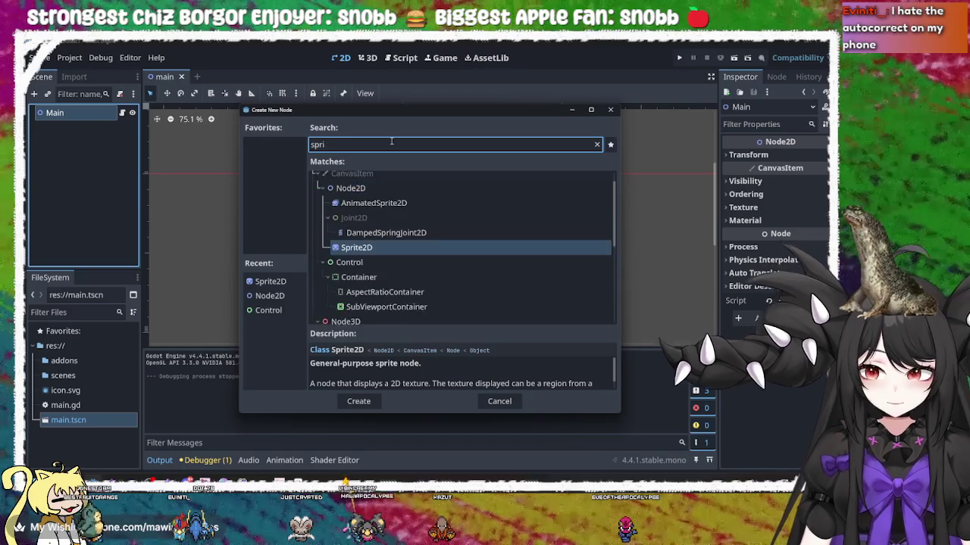
key("BackSpace")
key("BackSpace")
type("conta")
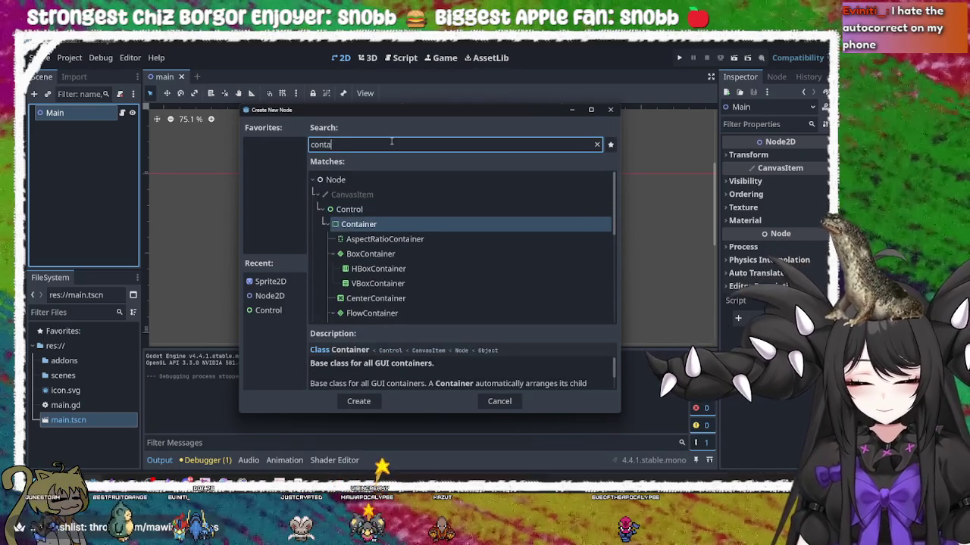
type("iner")
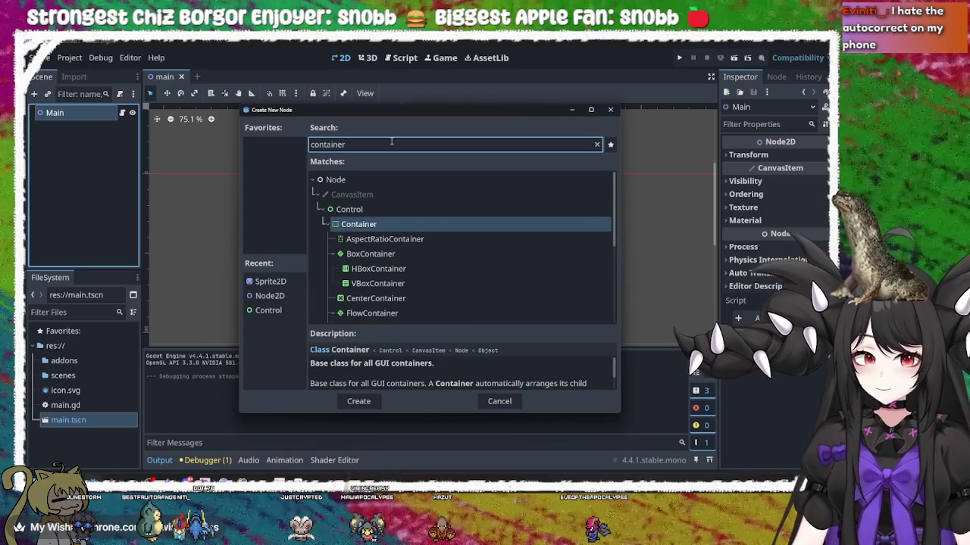
Create a CenterContainer under Main from the container matches
key("Down")
key("Down")
key("Down")
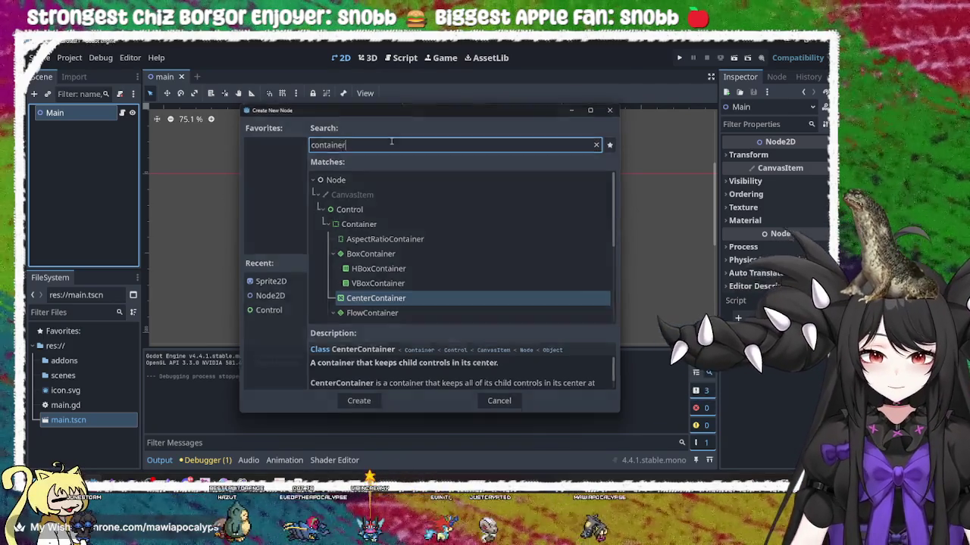
key("Return")
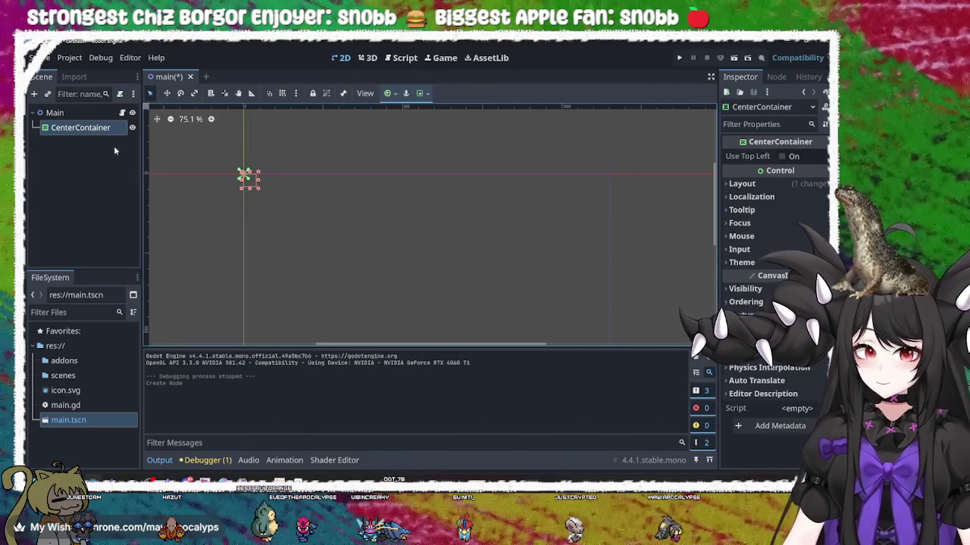
Apply the Full Rect anchor preset to the CenterContainer
left_click(60, 113)
left_click(72, 129)
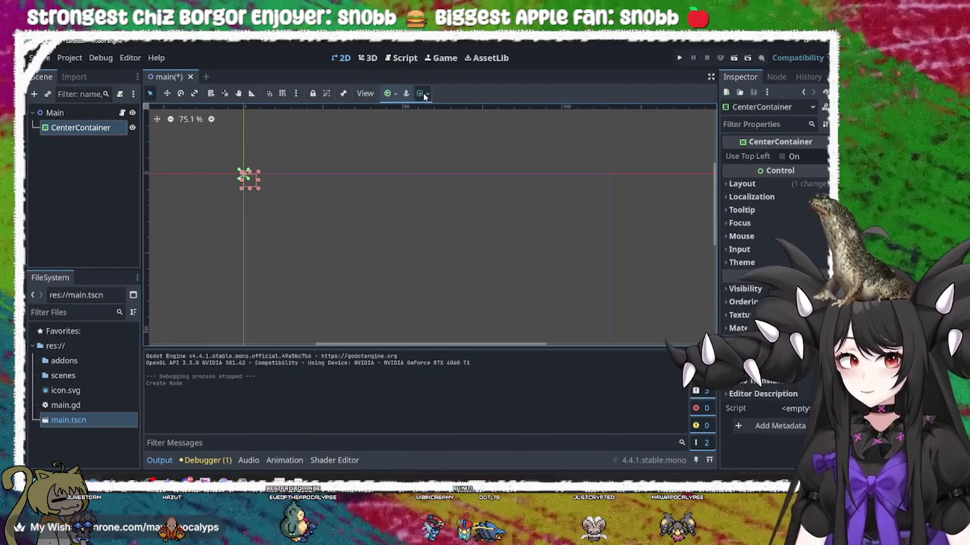
left_click(388, 93)
left_click(447, 175)
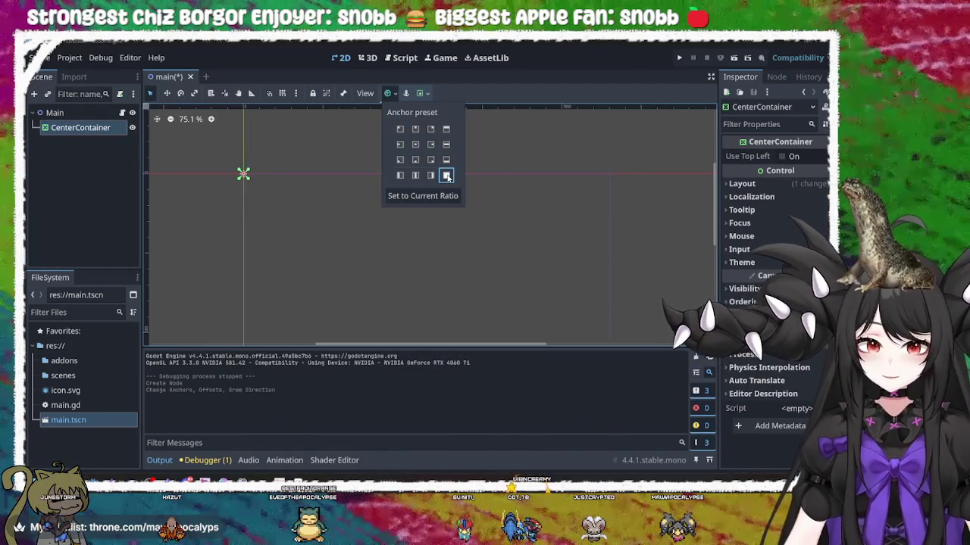
Enable Fill and Expand for both horizontal and vertical container sizing
left_click(422, 93)
left_click(479, 128)
left_click(479, 183)
left_click(485, 147)
left_click(485, 200)
left_click(296, 162)
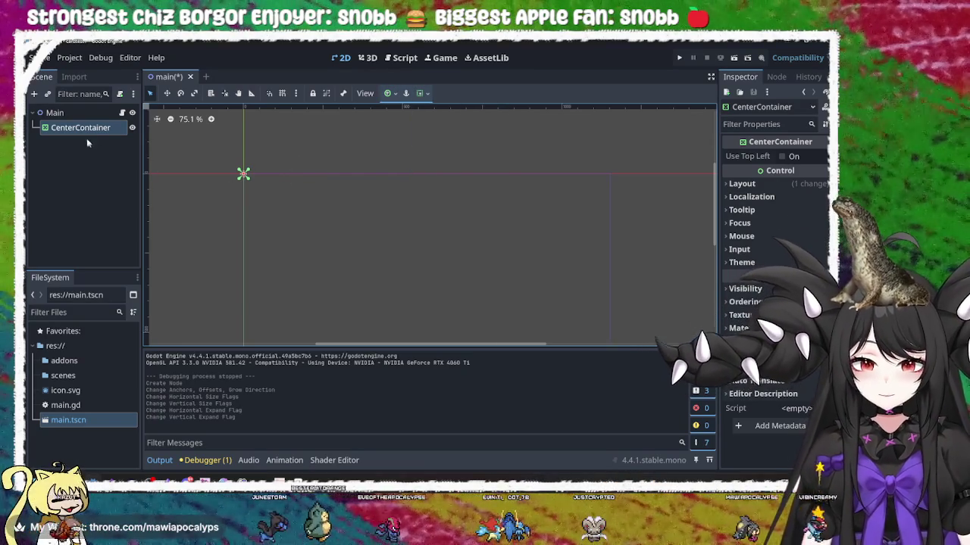
left_click(84, 133)
left_click(350, 242)
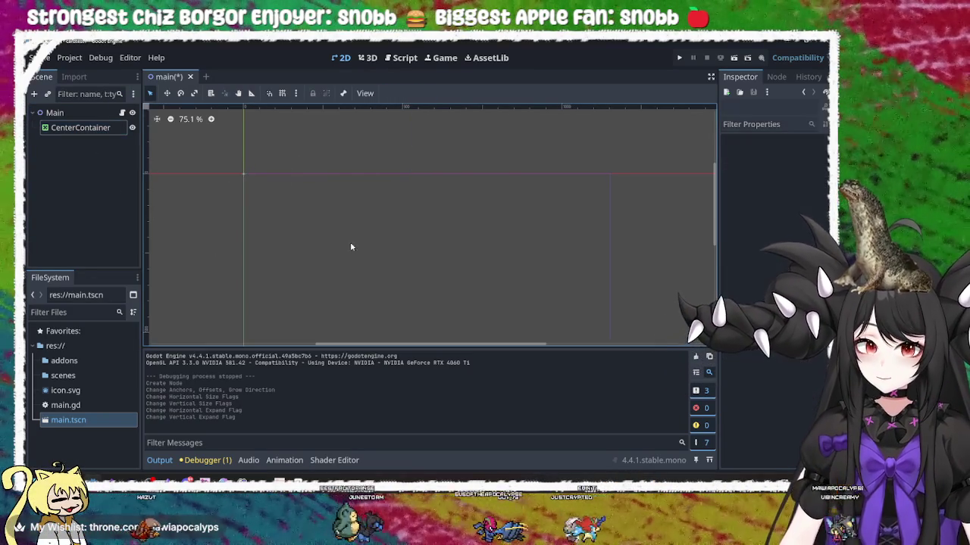
scroll(368, 244, "down", 1)
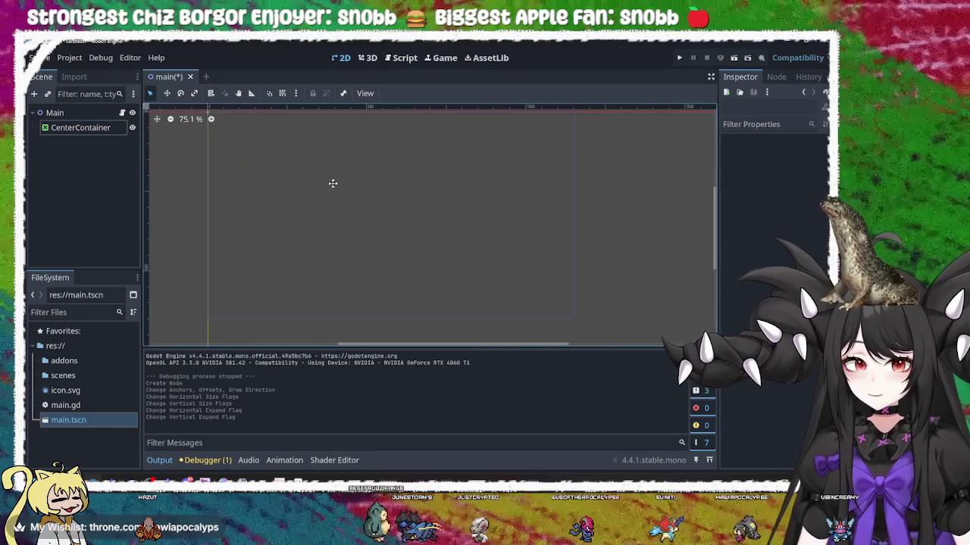
mouse_move(381, 235)
left_mouse_down()
mouse_move(351, 212)
mouse_move(329, 222)
left_mouse_up()
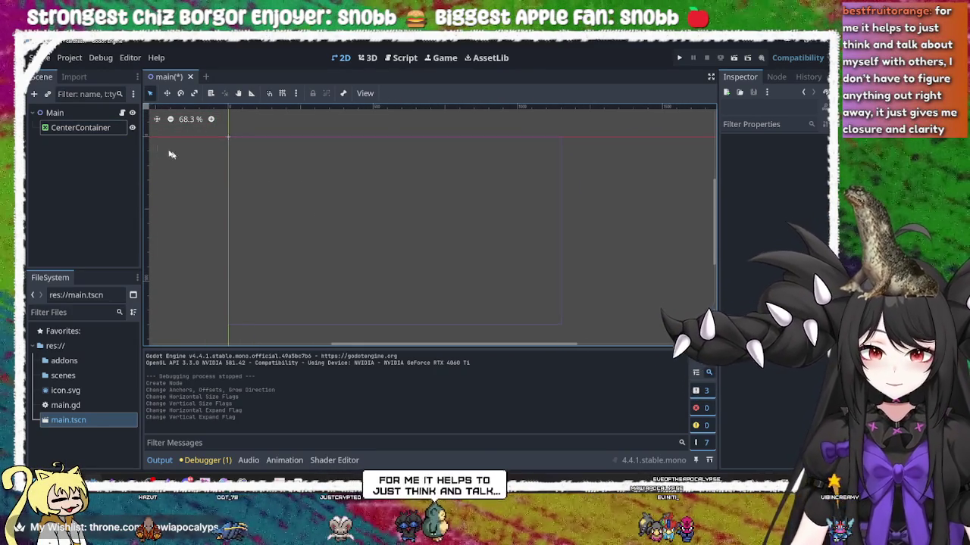
left_click(70, 126)
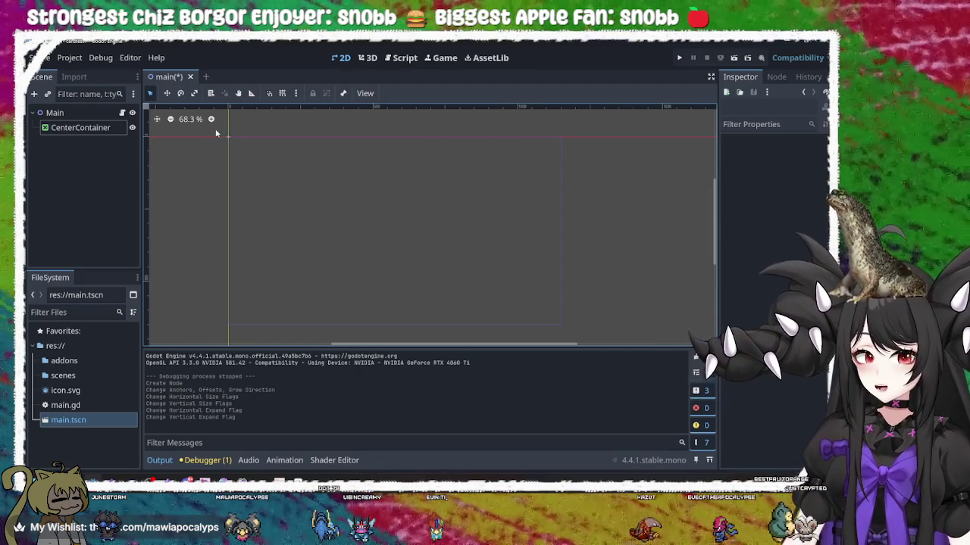
left_click_drag(216, 133, 274, 163)
left_click_drag(250, 124, 217, 149)
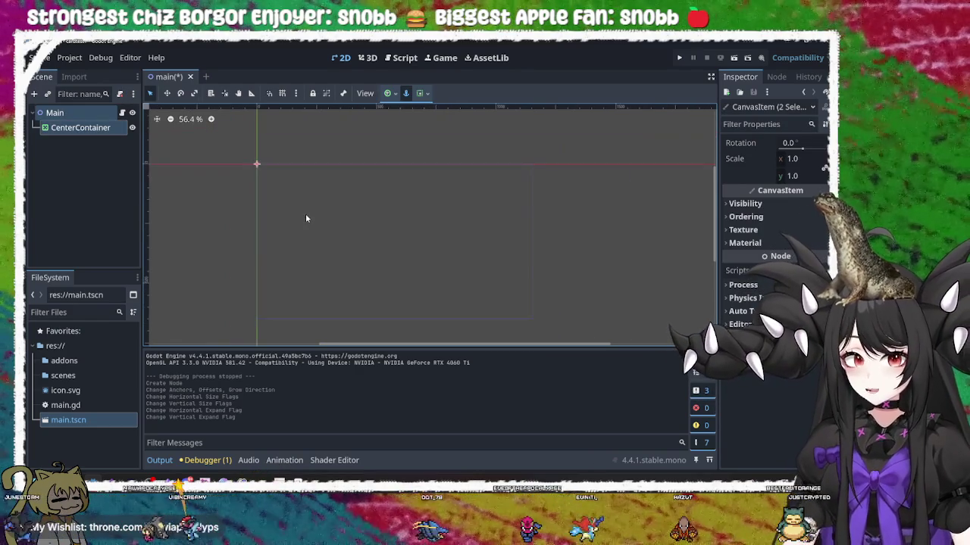
scroll(305, 213, "up", 1)
left_click_drag(340, 224, 339, 192)
scroll(420, 238, "down", 1)
mouse_move(397, 238)
left_mouse_down()
mouse_move(389, 225)
mouse_move(402, 228)
left_mouse_up()
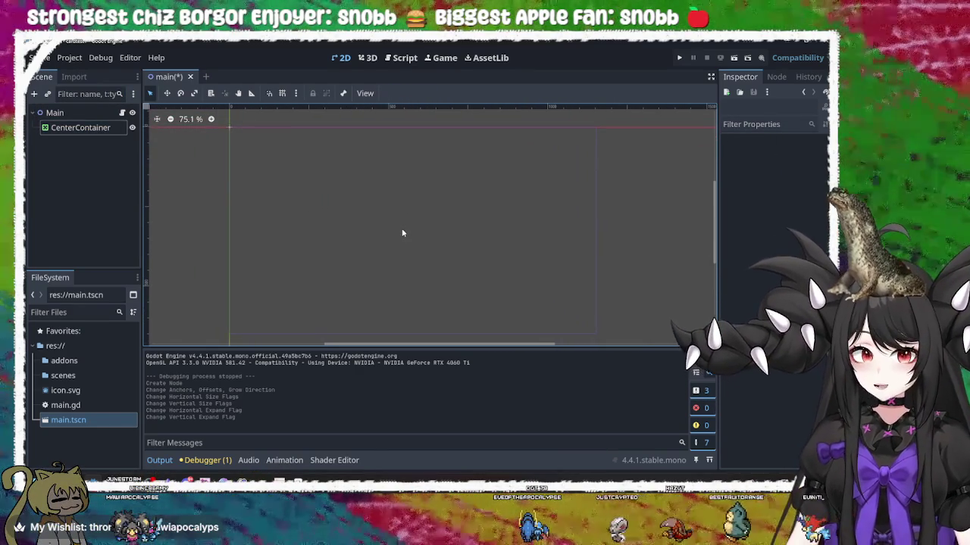
left_click_drag(243, 126, 195, 165)
left_click(246, 136)
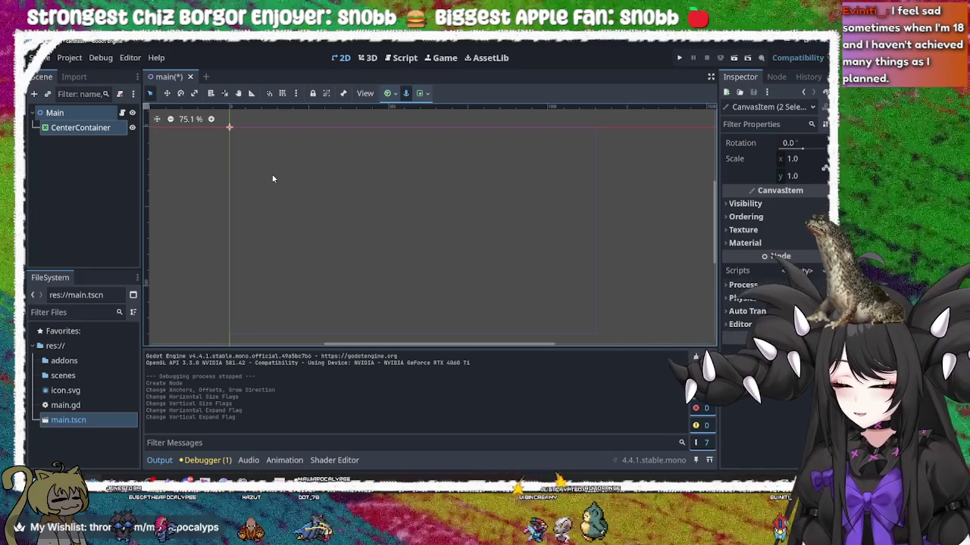
left_click(273, 180)
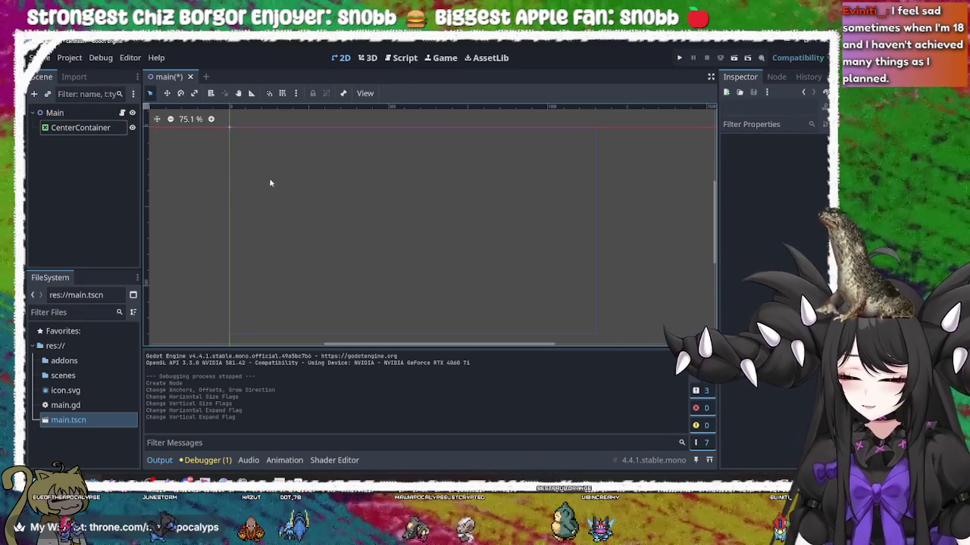
left_click_drag(269, 178, 206, 125)
left_click(268, 169)
left_click_drag(266, 156, 176, 110)
left_click(282, 165)
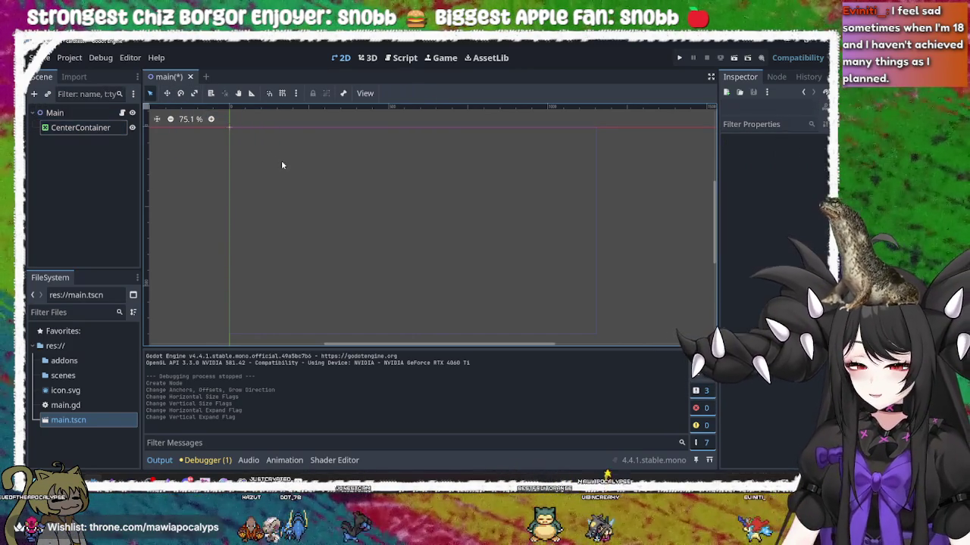
left_click(229, 129)
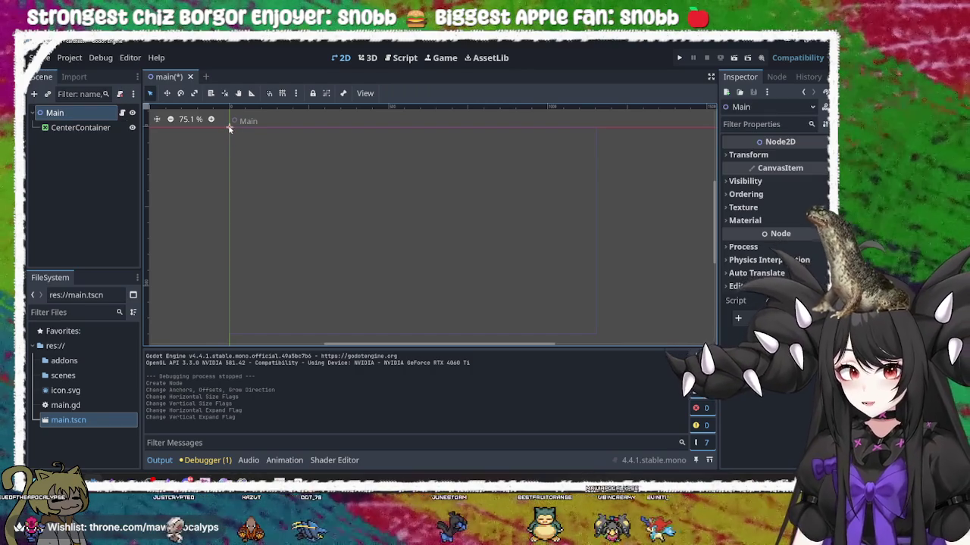
mouse_move(229, 129)
left_mouse_down()
mouse_move(270, 147)
mouse_move(263, 157)
mouse_move(417, 212)
mouse_move(418, 233)
mouse_move(238, 130)
left_mouse_up()
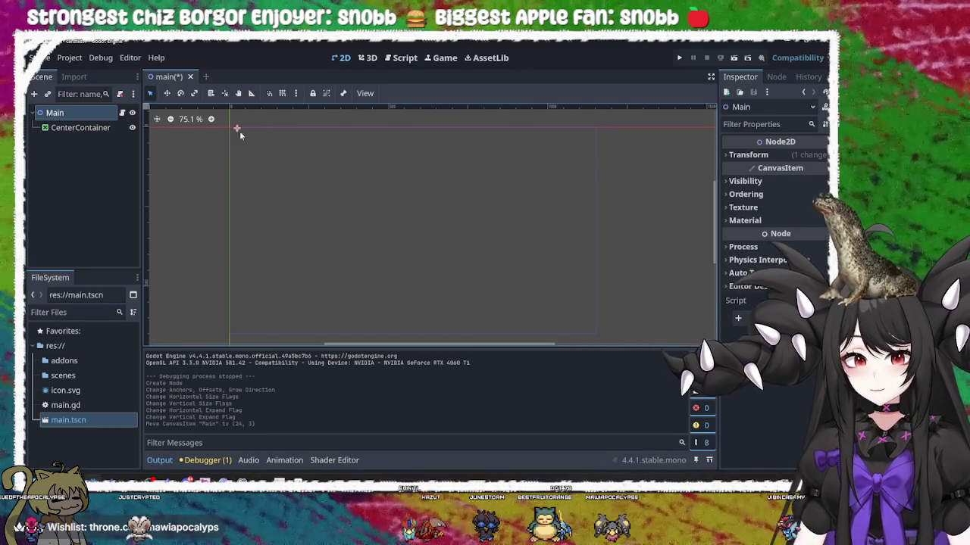
key("ctrl+z")
left_click(340, 202)
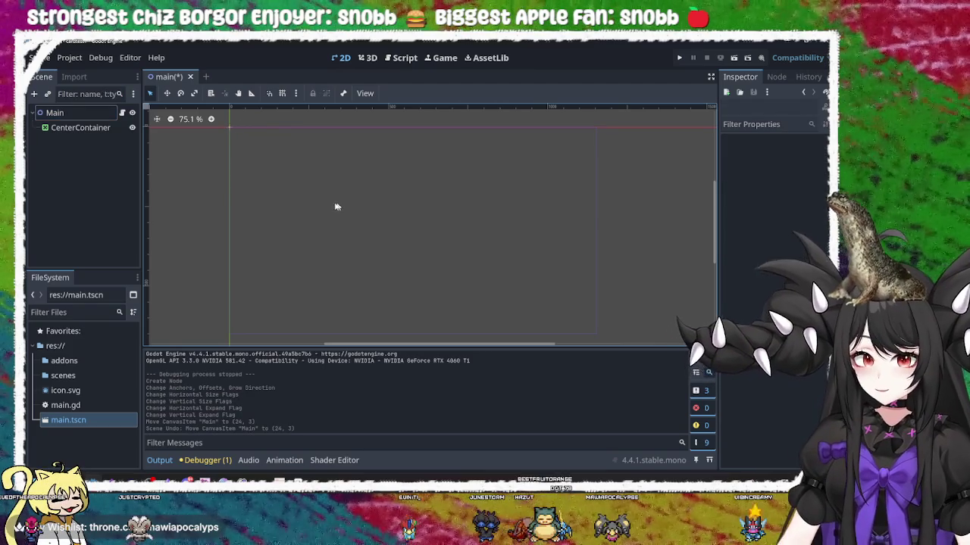
left_click(86, 129)
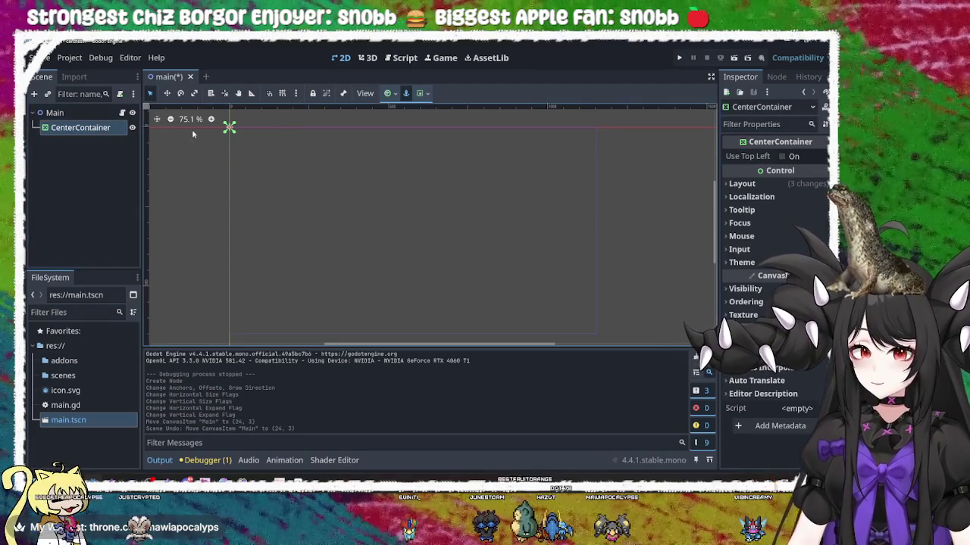
left_click(88, 114)
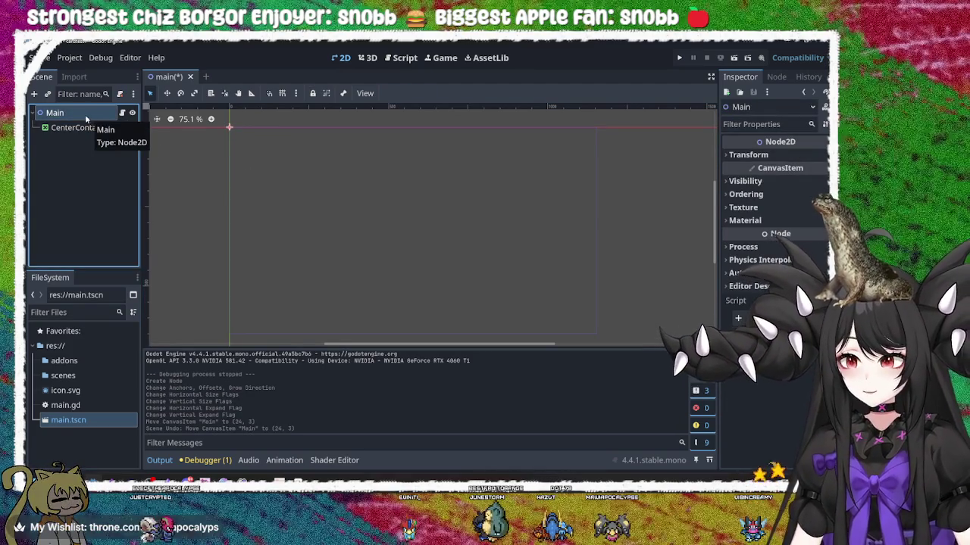
Dismiss Main's context menu, select CenterContainer and open its context menu
right_click(85, 115)
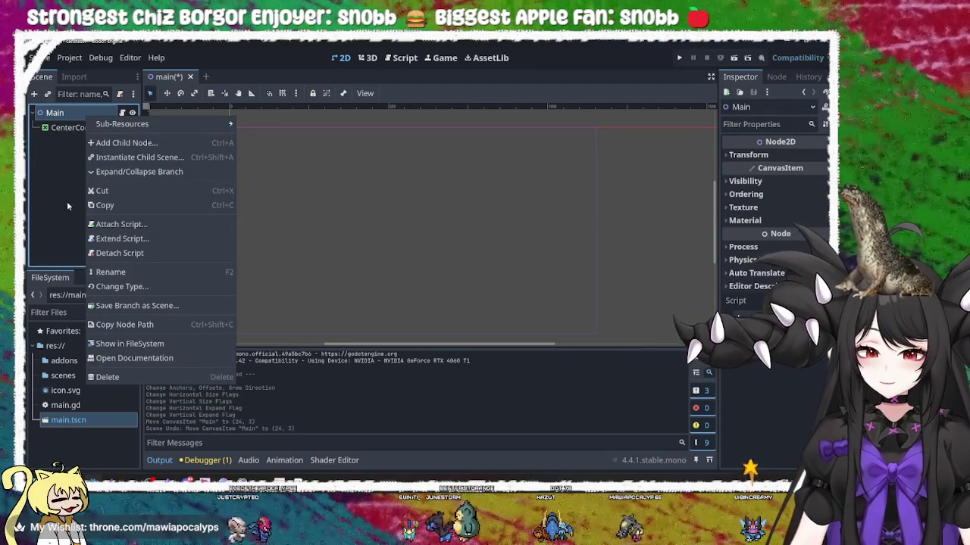
left_click(64, 191)
left_click(78, 129)
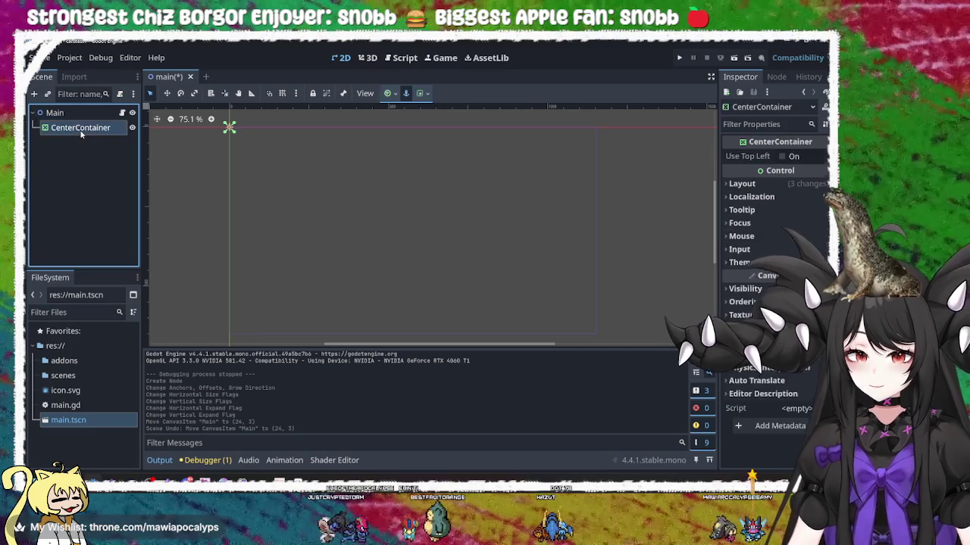
left_click(88, 114)
left_click(95, 126)
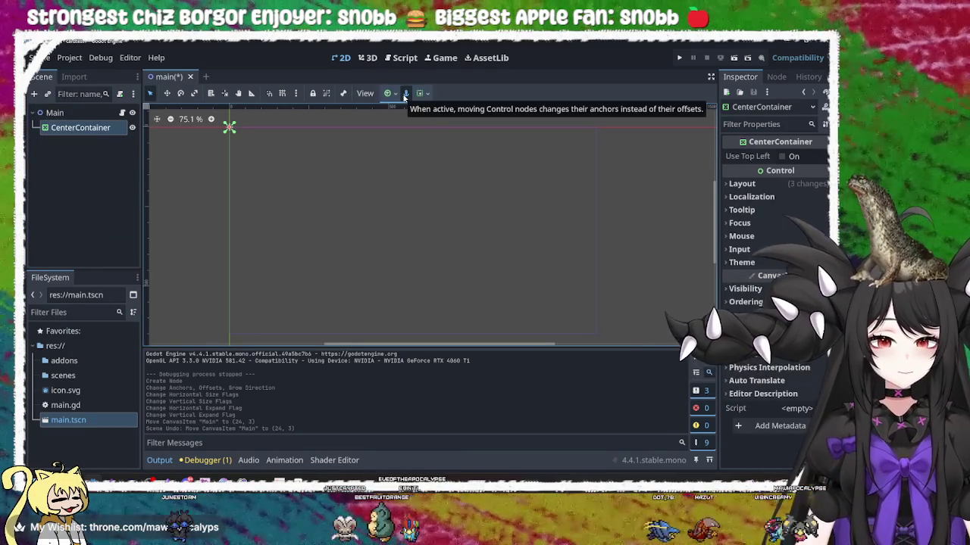
left_click(290, 180)
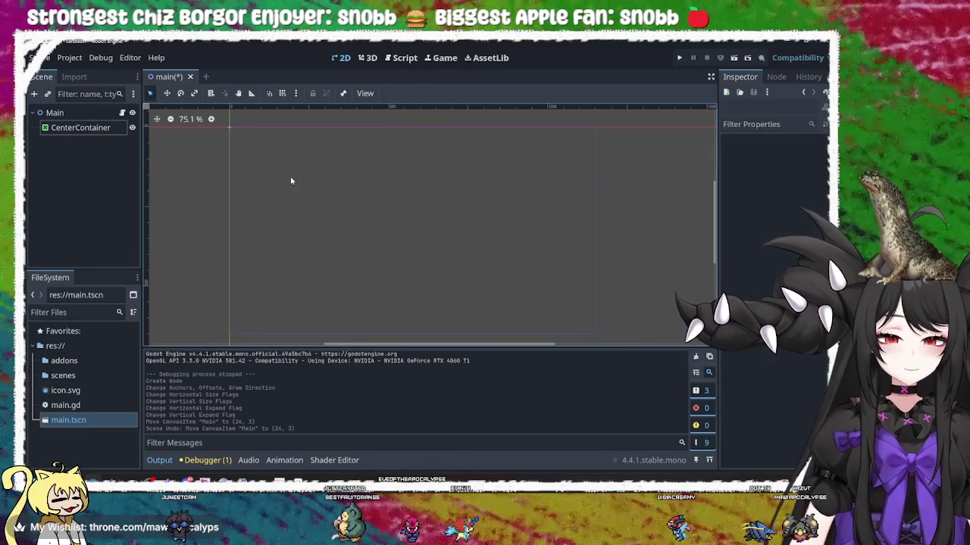
left_click(76, 129)
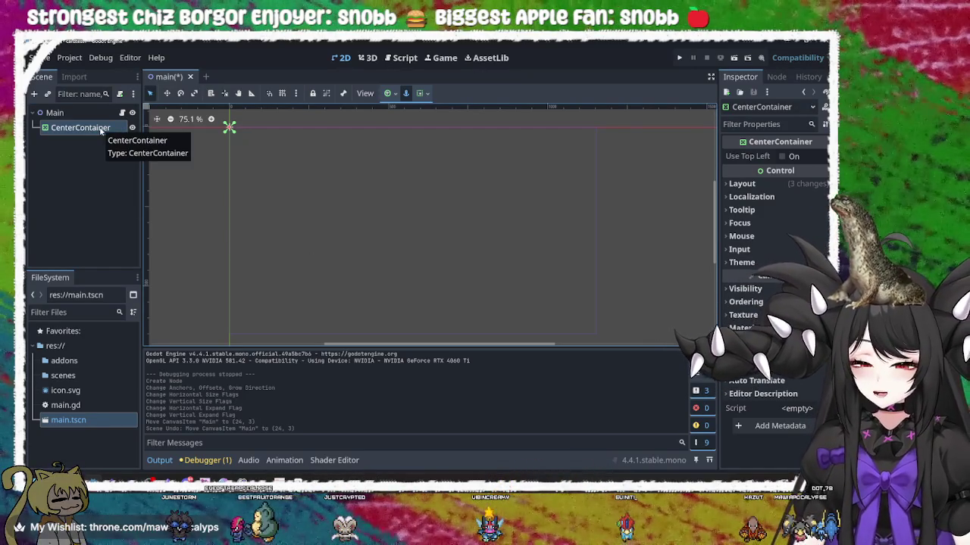
right_click(101, 130)
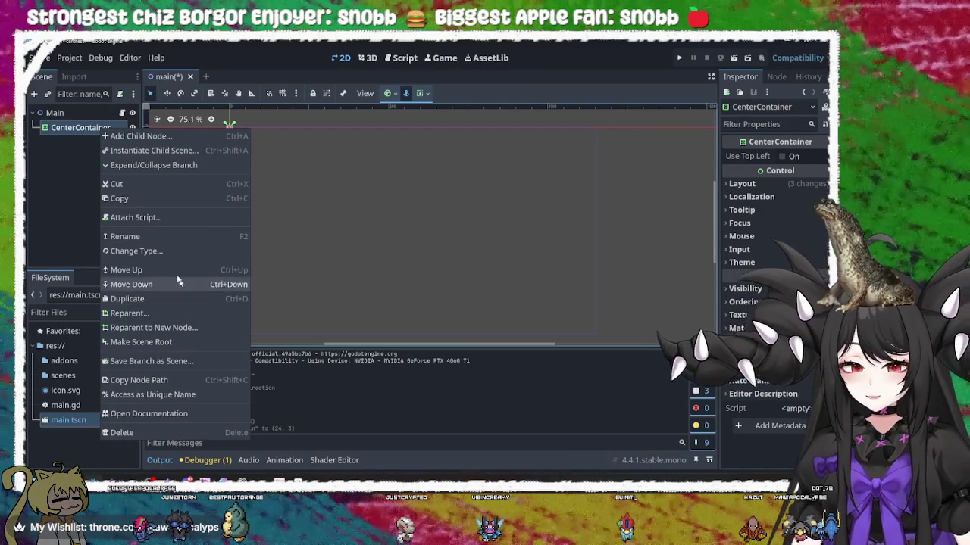
Add a VBoxContainer child to CenterContainer and erase its default name
left_click(164, 138)
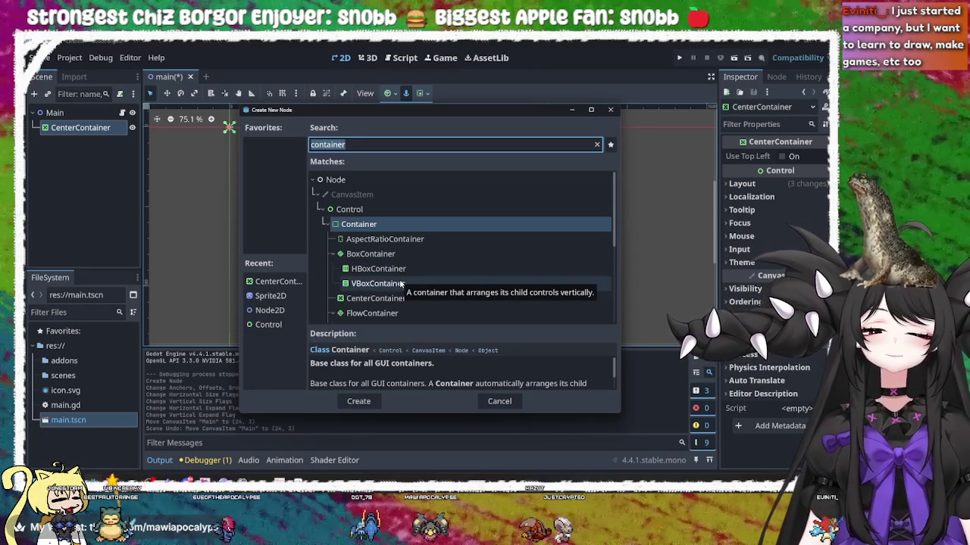
double_click(399, 284)
left_click(94, 145)
key("BackSpace")
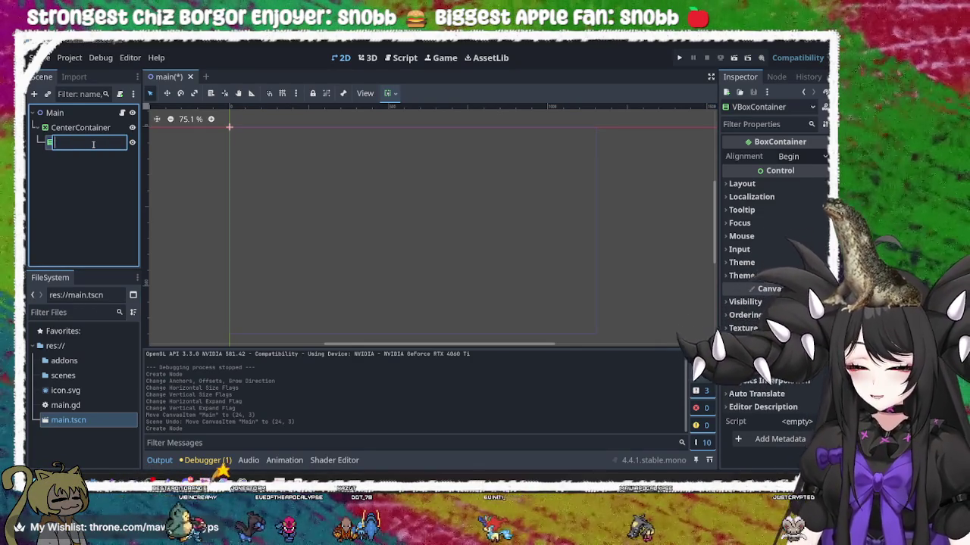
Name the new VBoxContainer Row1
type("Raw")
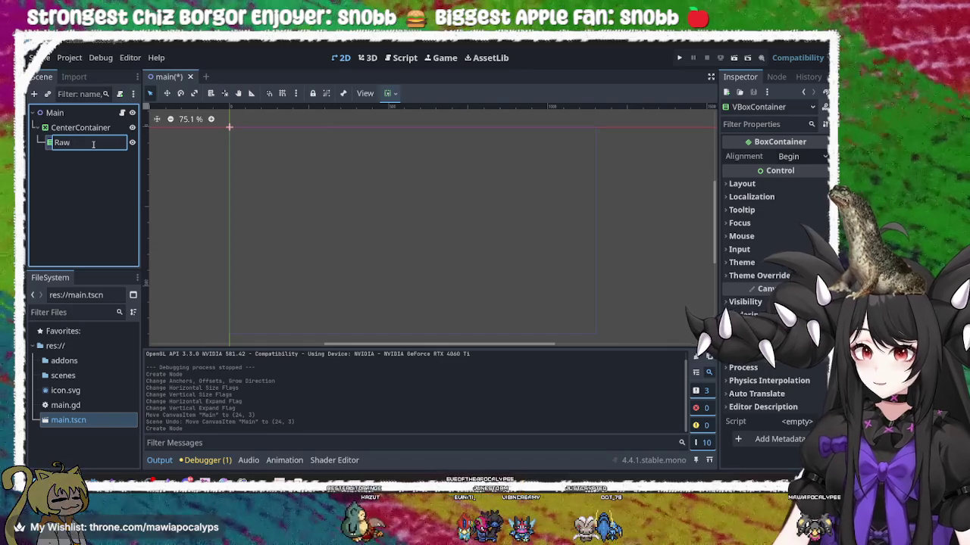
key("BackSpace")
key("BackSpace")
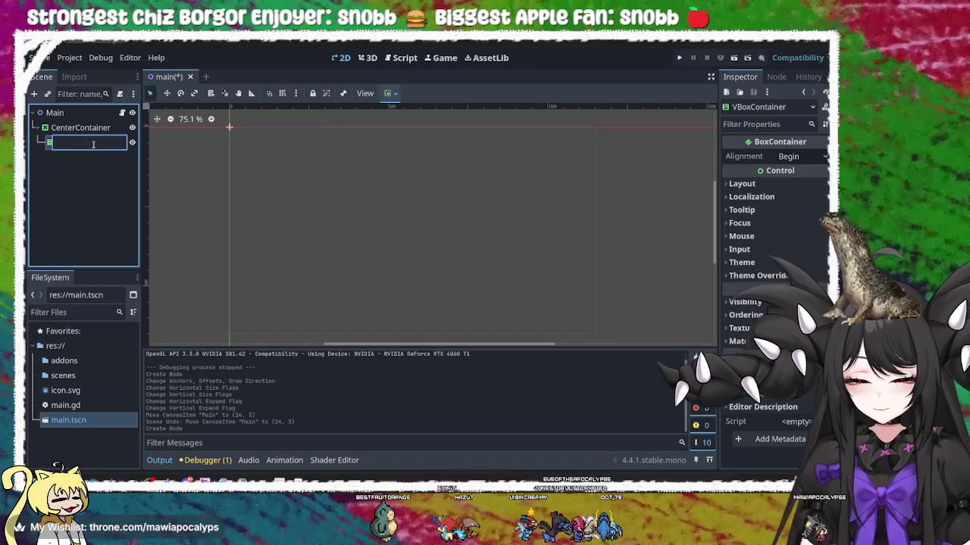
type("Row")
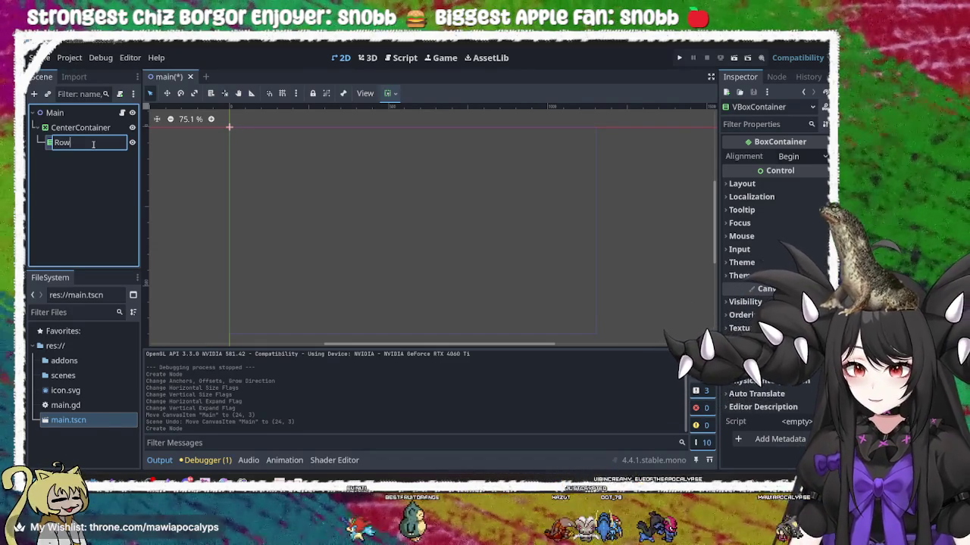
key("Return")
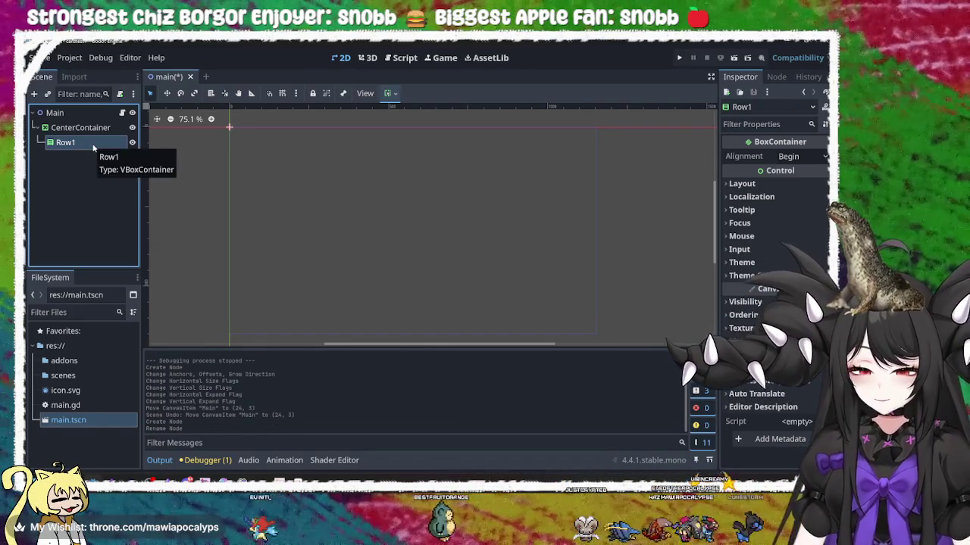
Add another VBoxContainer and move it beside Row1 under CenterContainer
right_click(93, 144)
left_click(142, 215)
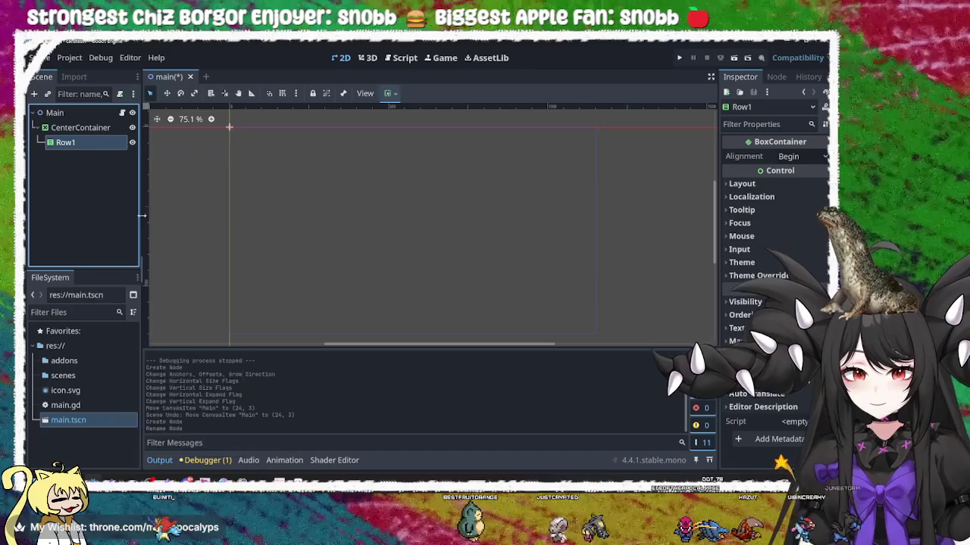
right_click(90, 150)
left_click(128, 141)
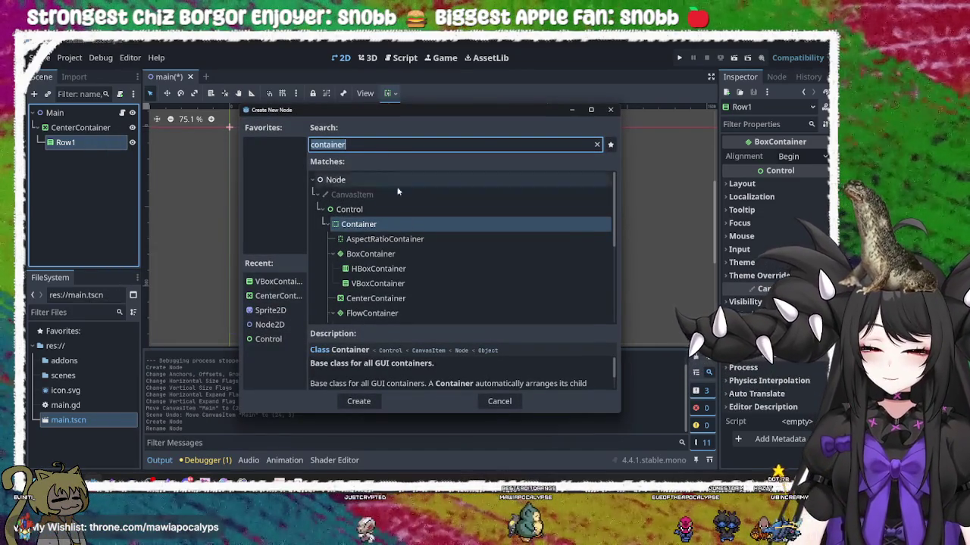
left_click(382, 284)
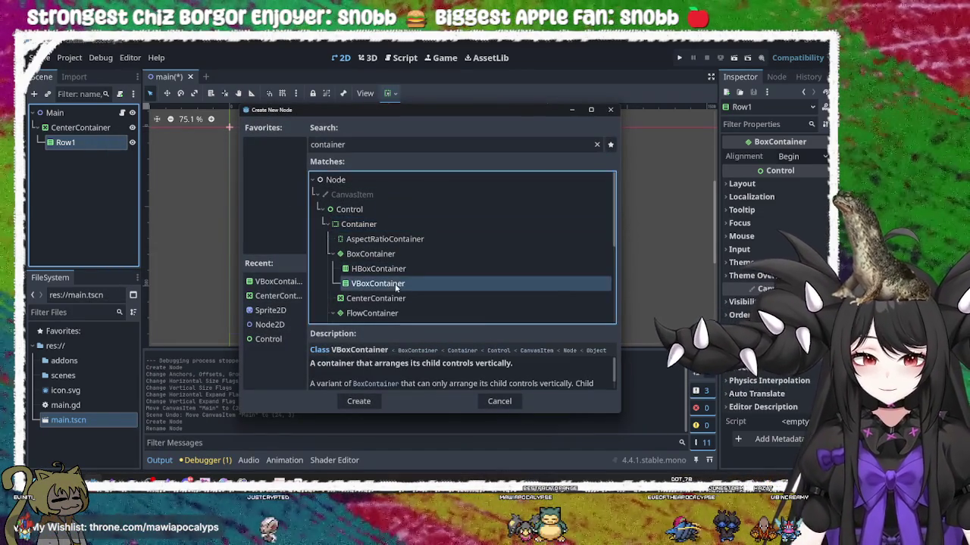
left_click(358, 401)
left_click_drag(88, 158, 80, 156)
left_click(79, 157)
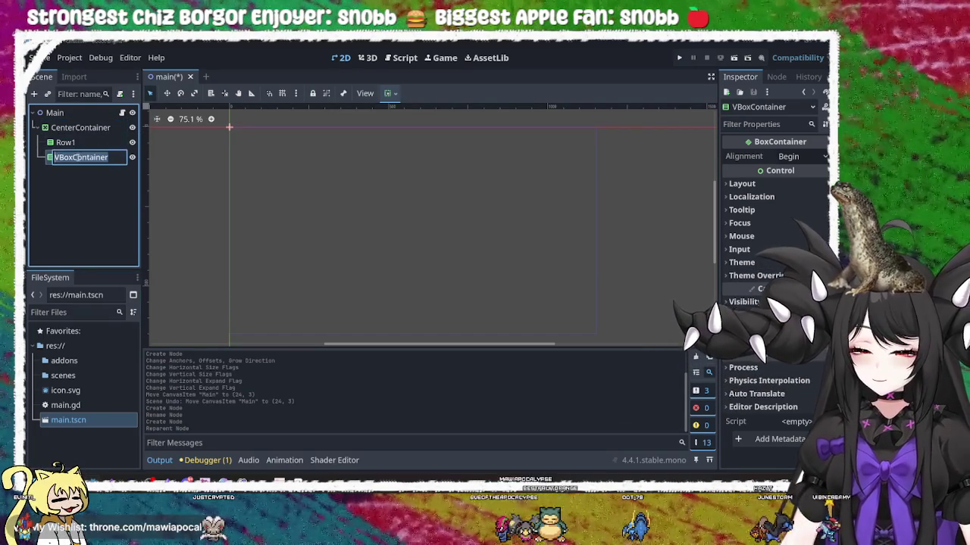
Rename the second VBoxContainer to Row2
double_click(76, 156)
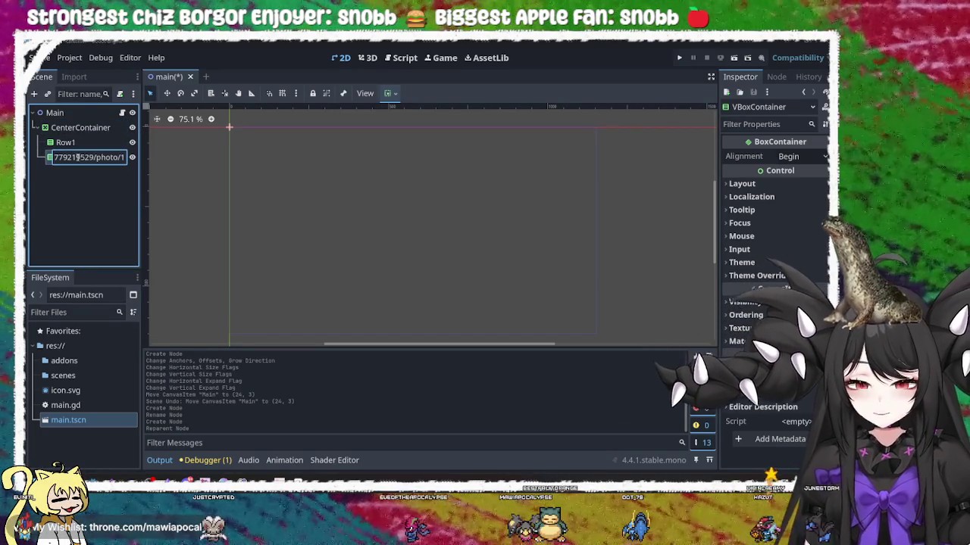
key("ctrl+v")
key("ctrl+a")
key("BackSpace")
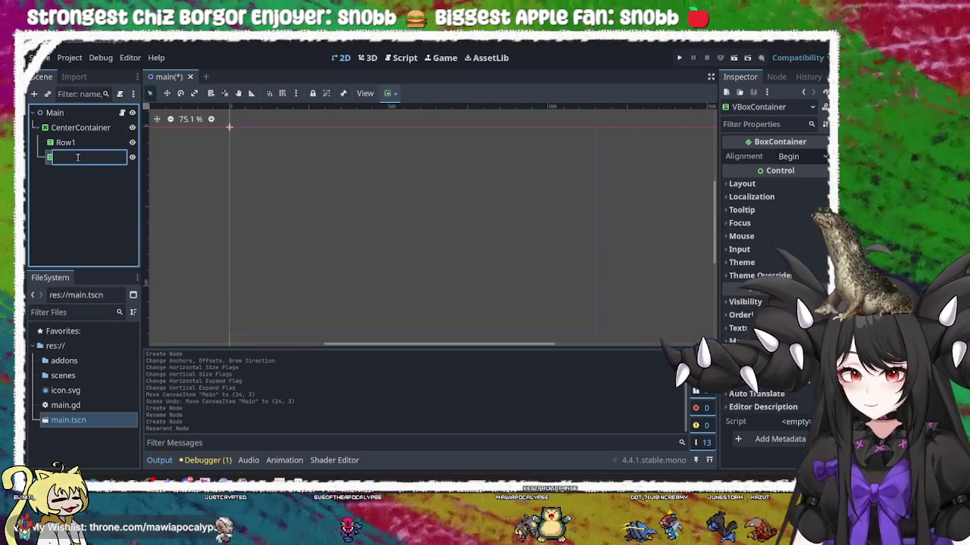
type("Row2")
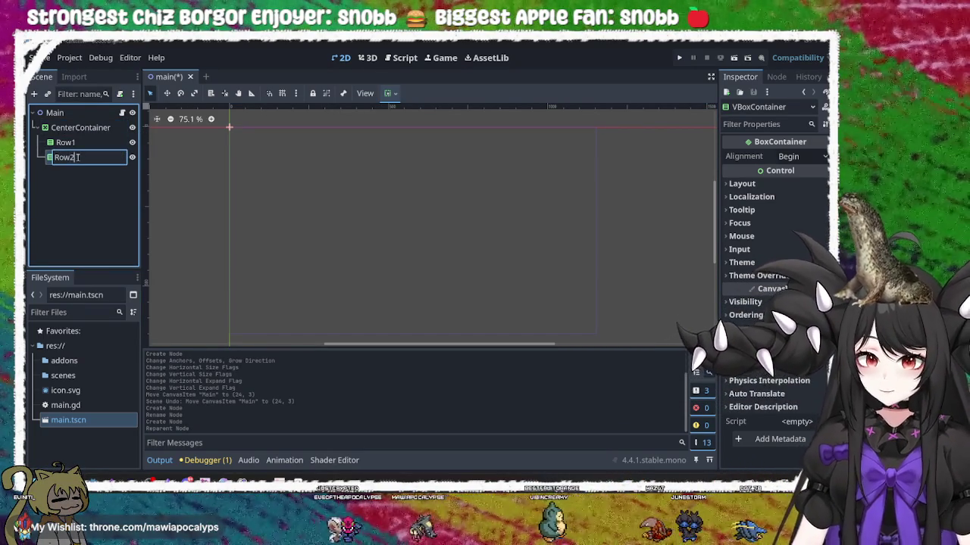
key("Return")
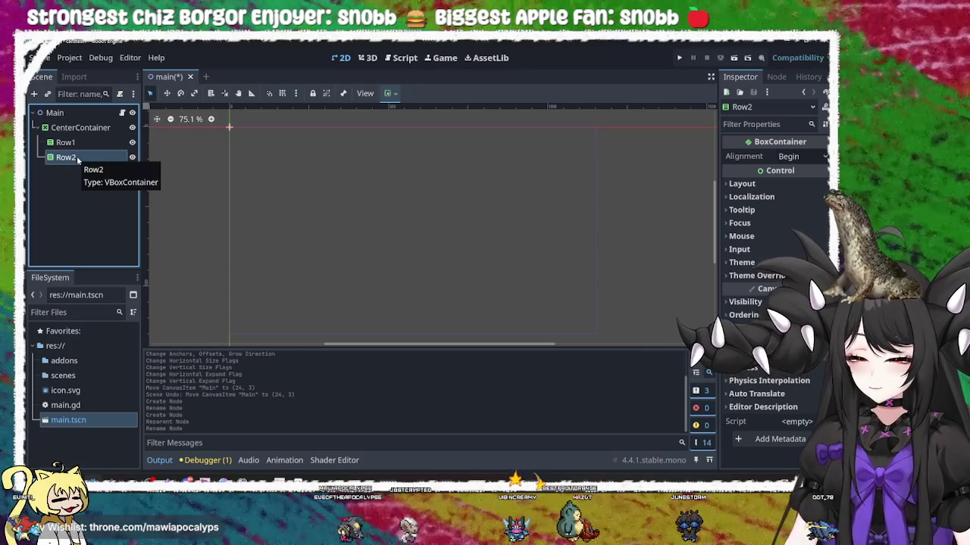
left_click(82, 131)
left_click(92, 144)
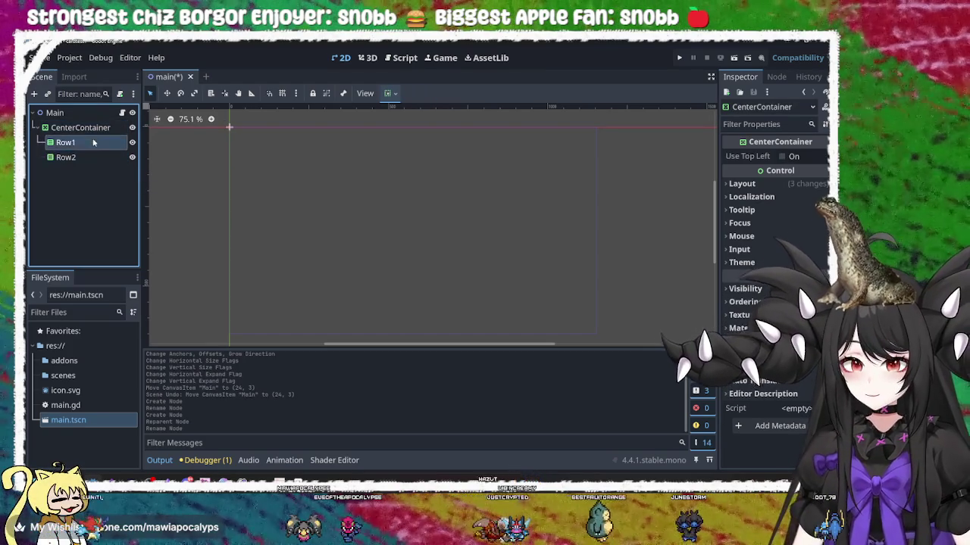
Inspect CenterContainer's context menu and Layout properties without making changes
double_click(76, 143)
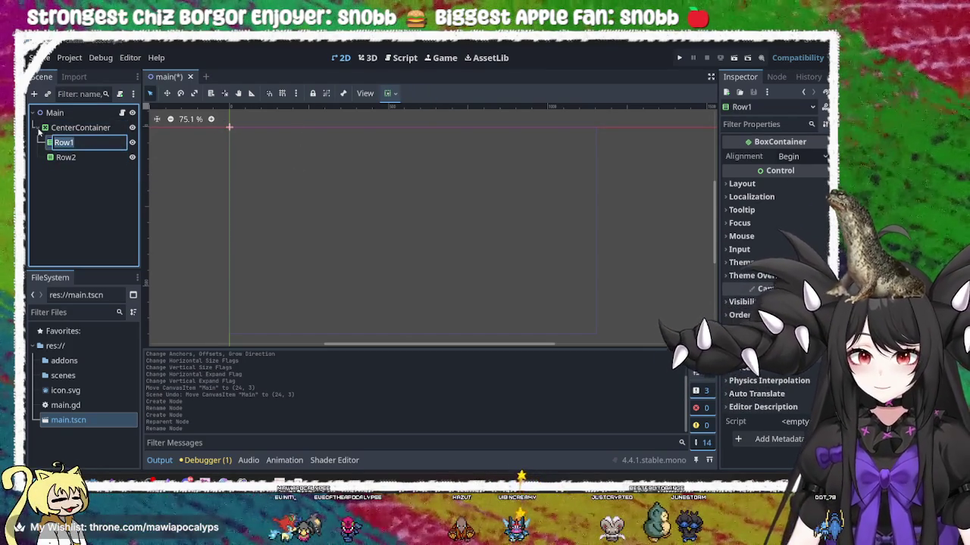
left_click(81, 131)
right_click(96, 131)
key("Escape")
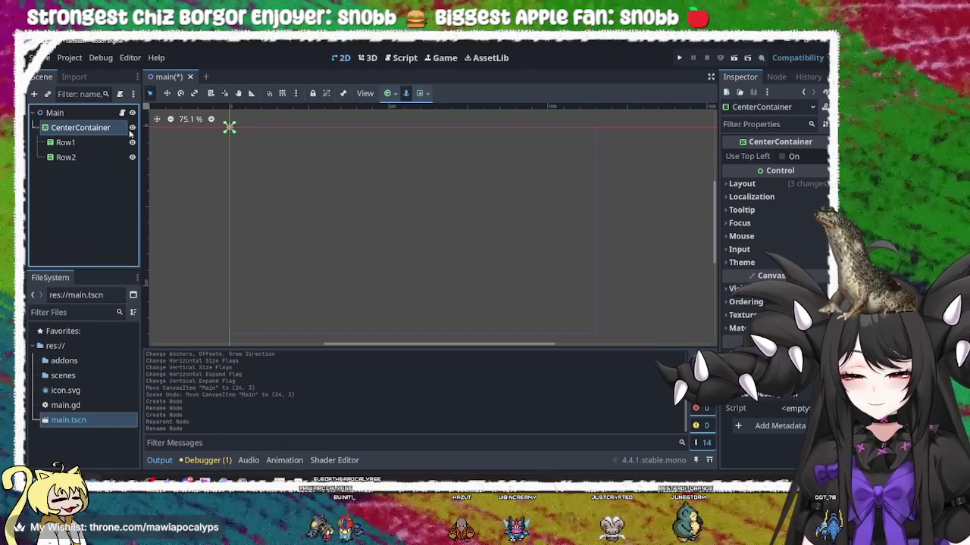
left_click(743, 184)
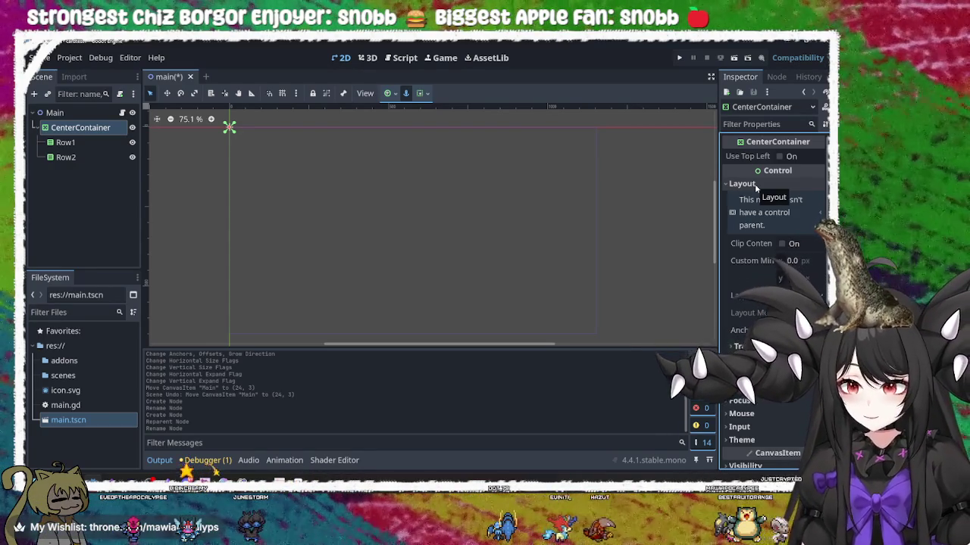
left_click(755, 184)
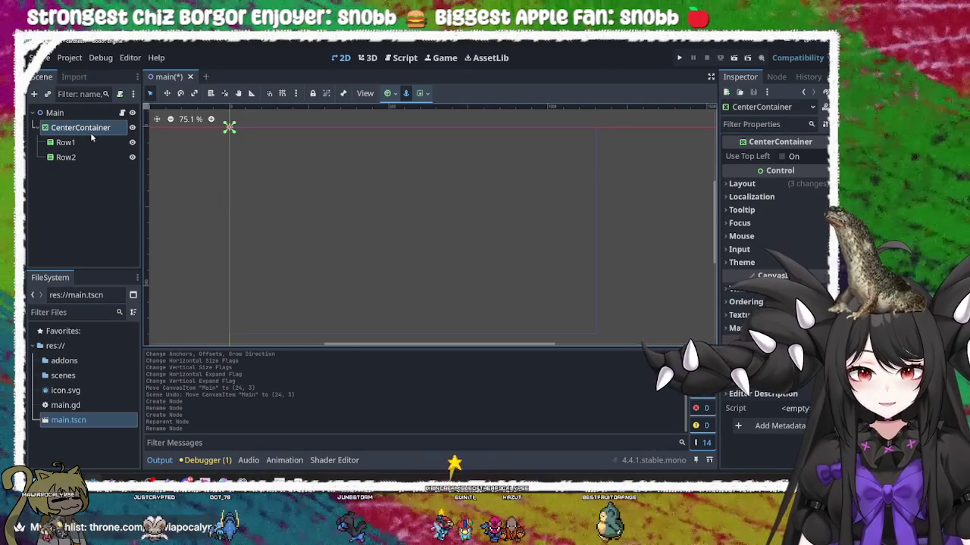
Check Row1, Row2 and CenterContainer, then open main.gd from Main's script icon
left_click(67, 142)
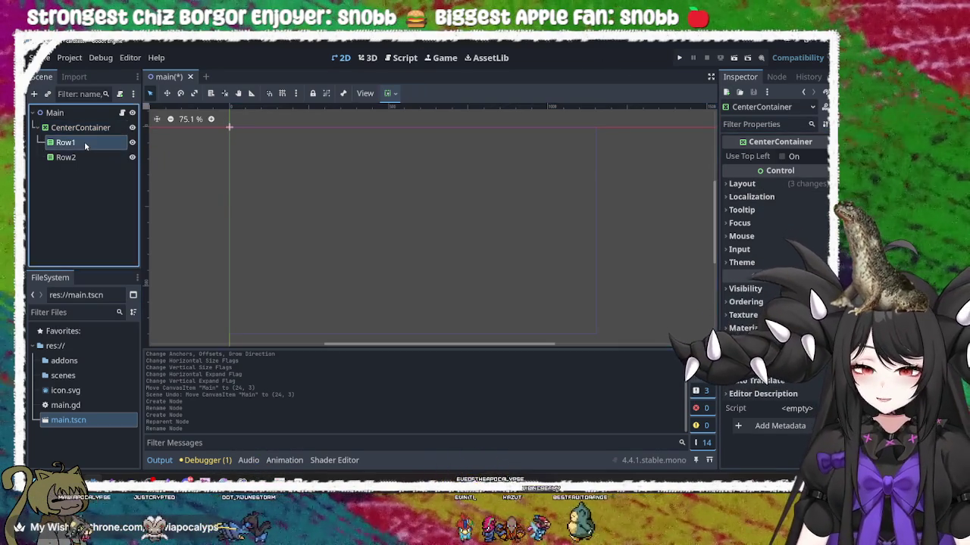
left_click(83, 157)
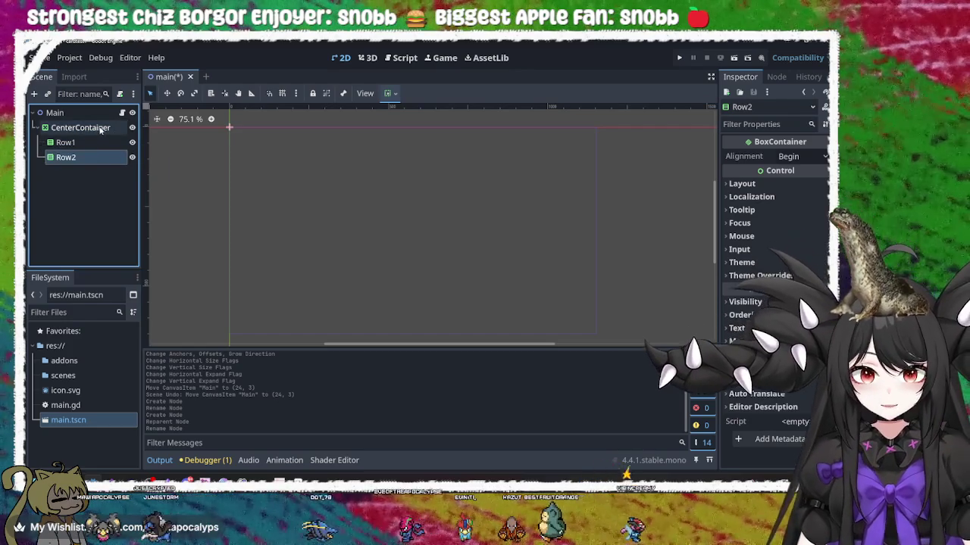
left_click(101, 128)
left_click(104, 143)
left_click(97, 128)
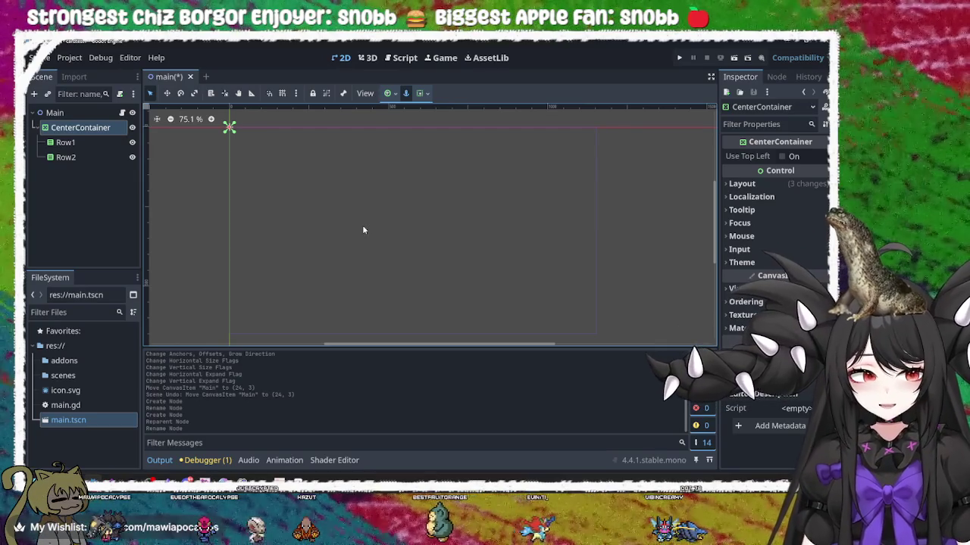
left_click(81, 146)
left_click(79, 129)
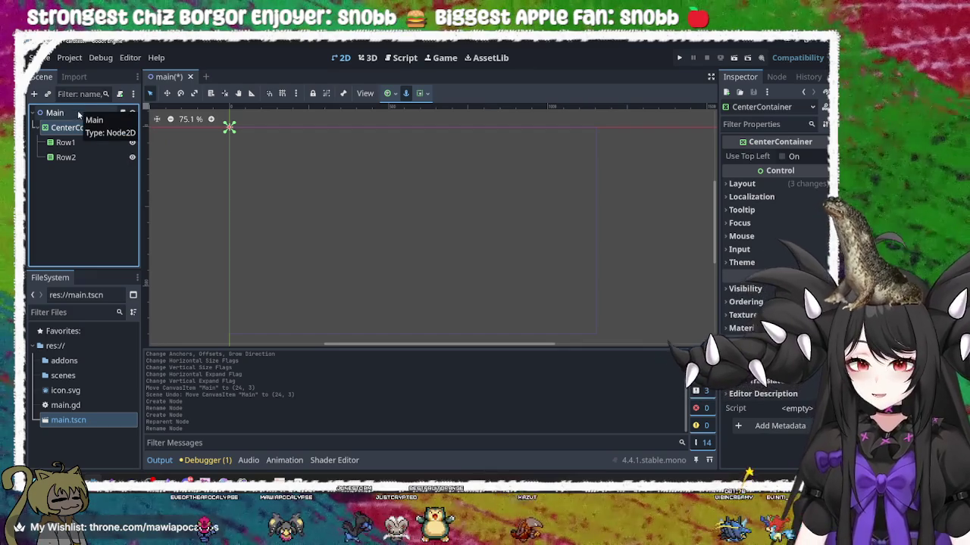
left_click(122, 112)
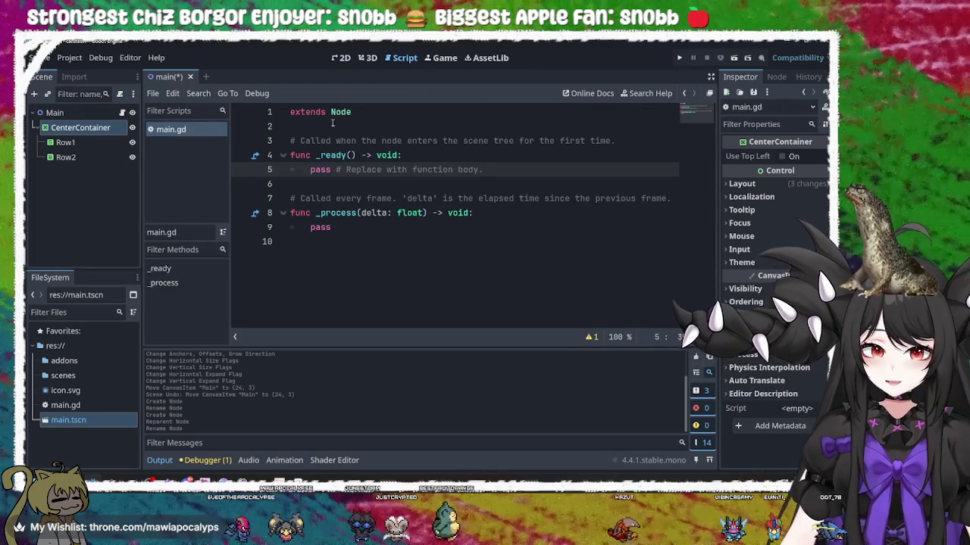
Delete the Main root node along with its containers
left_click(76, 113)
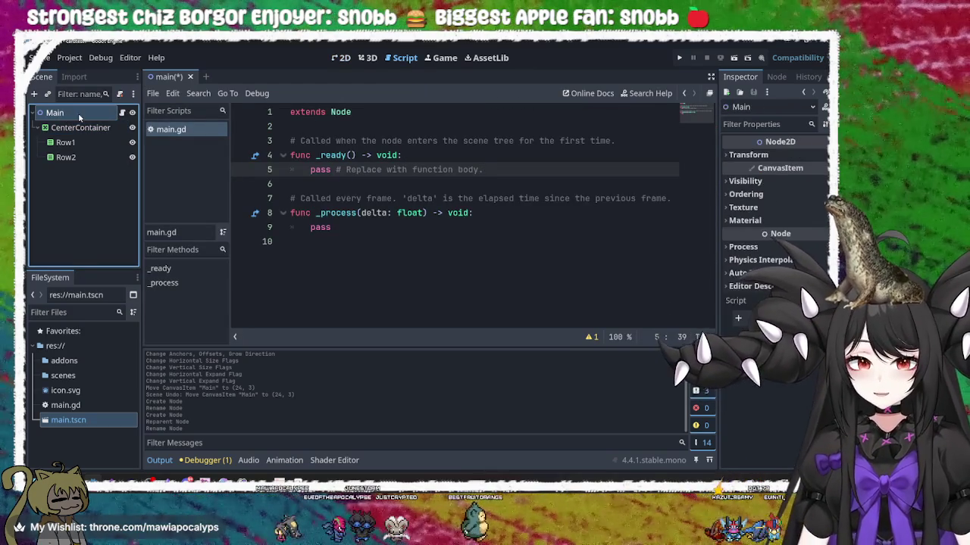
right_click(79, 114)
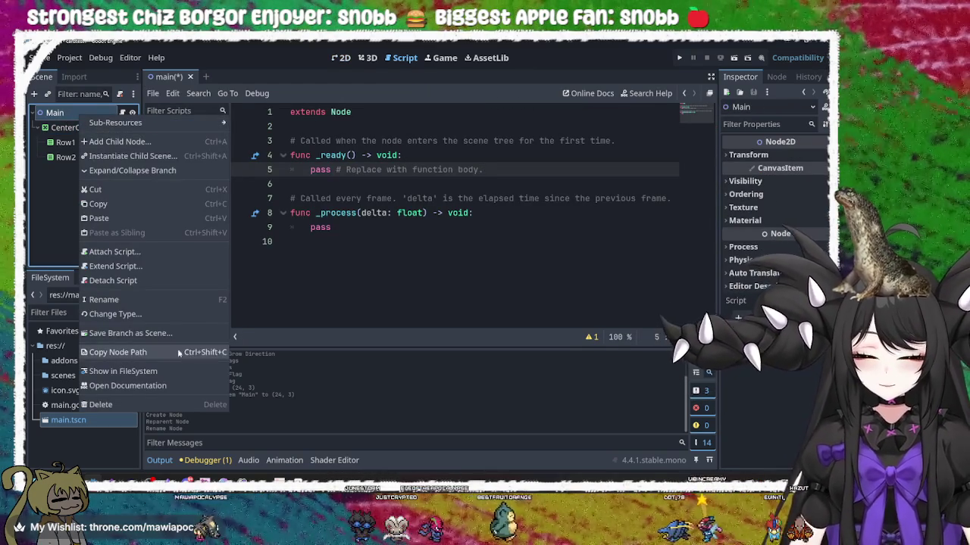
left_click(169, 406)
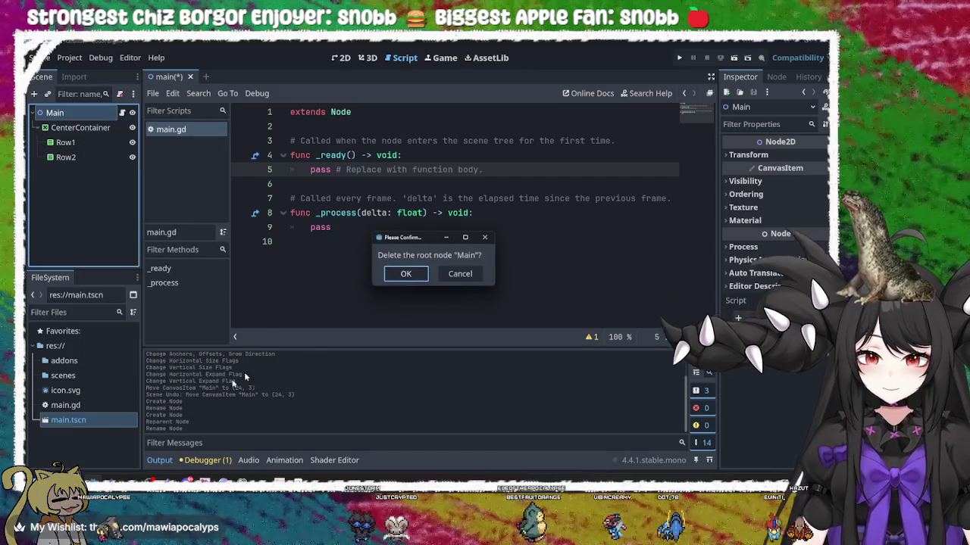
left_click(406, 274)
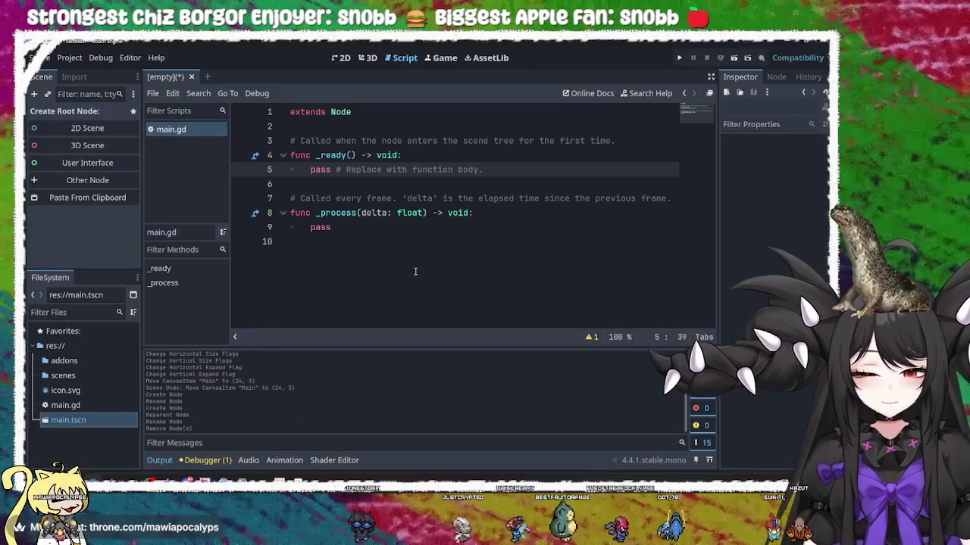
Add a temporary 2D Scene root, then delete that Node2D root as well
left_click(89, 129)
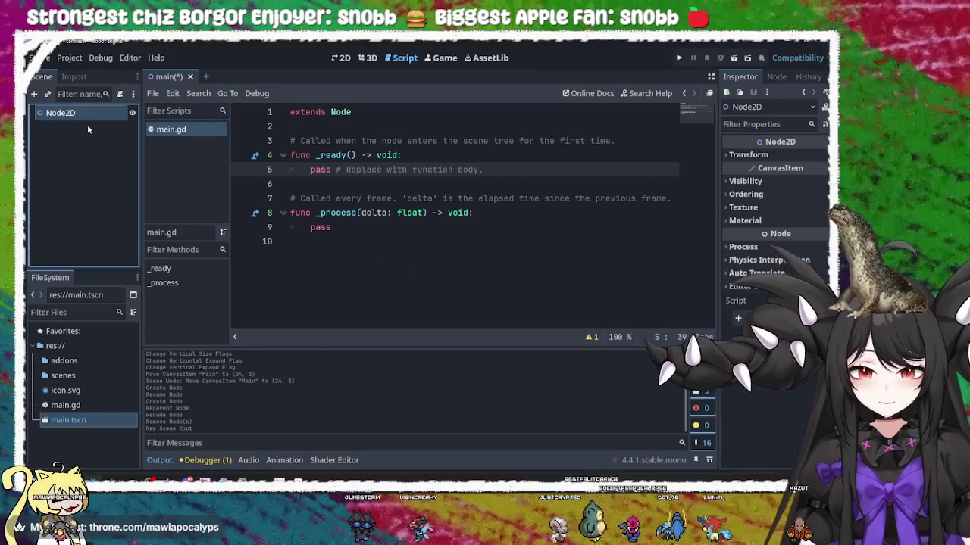
double_click(94, 114)
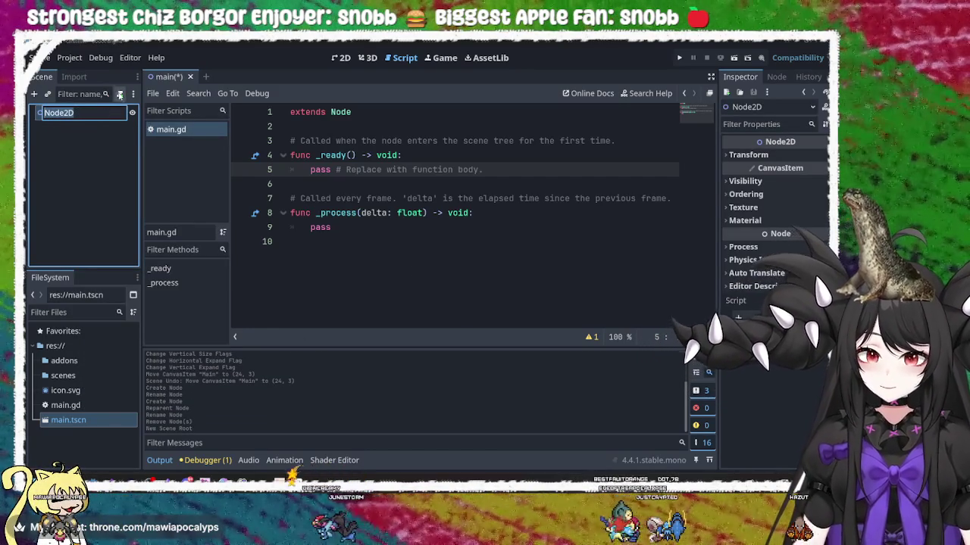
right_click(111, 115)
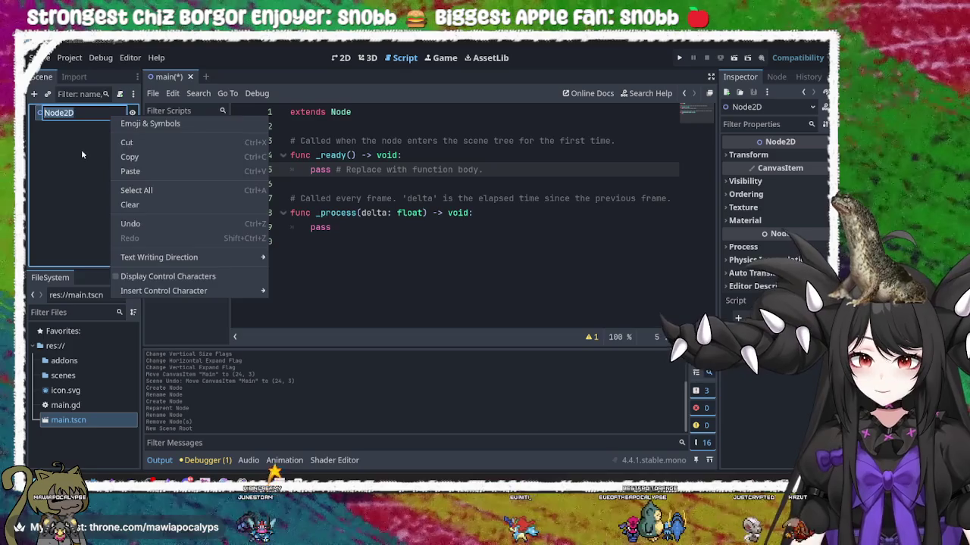
left_click(88, 146)
right_click(94, 112)
left_click(140, 350)
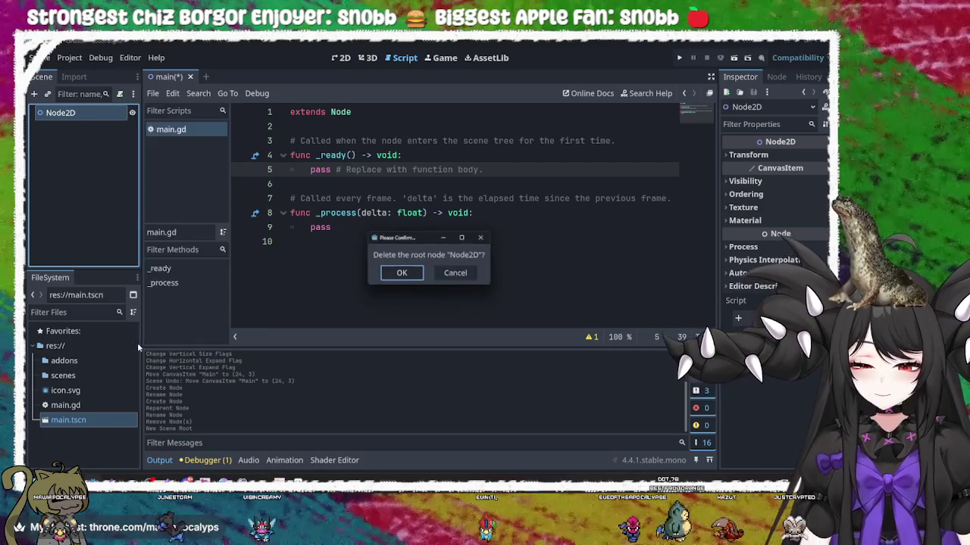
left_click(400, 274)
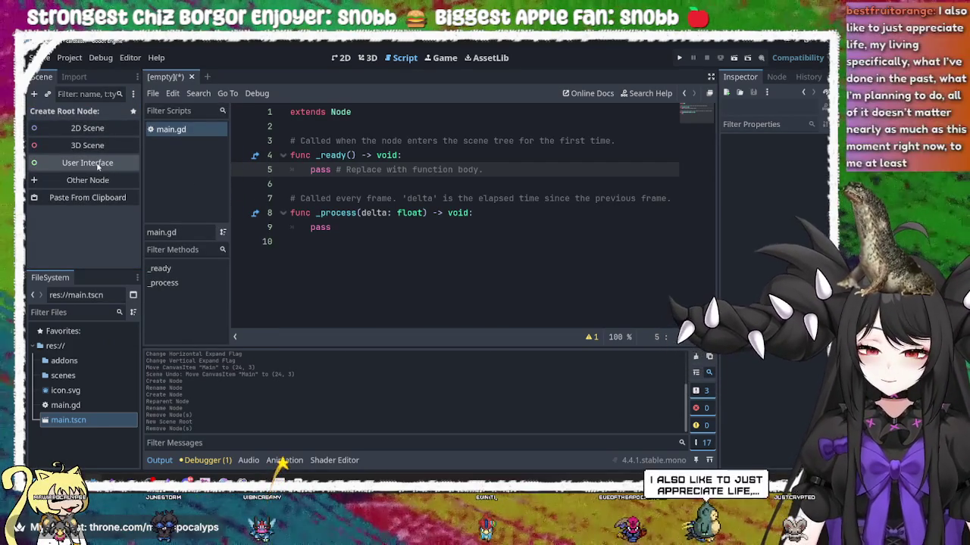
Create a User Interface Control root and rename it MainUI
left_click(97, 167)
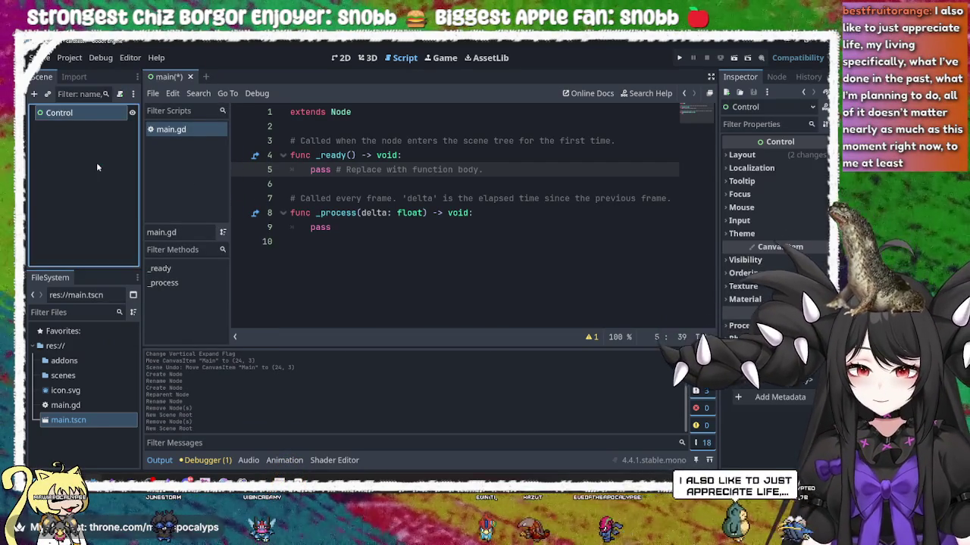
double_click(88, 111)
left_click(88, 110)
key("ctrl+a")
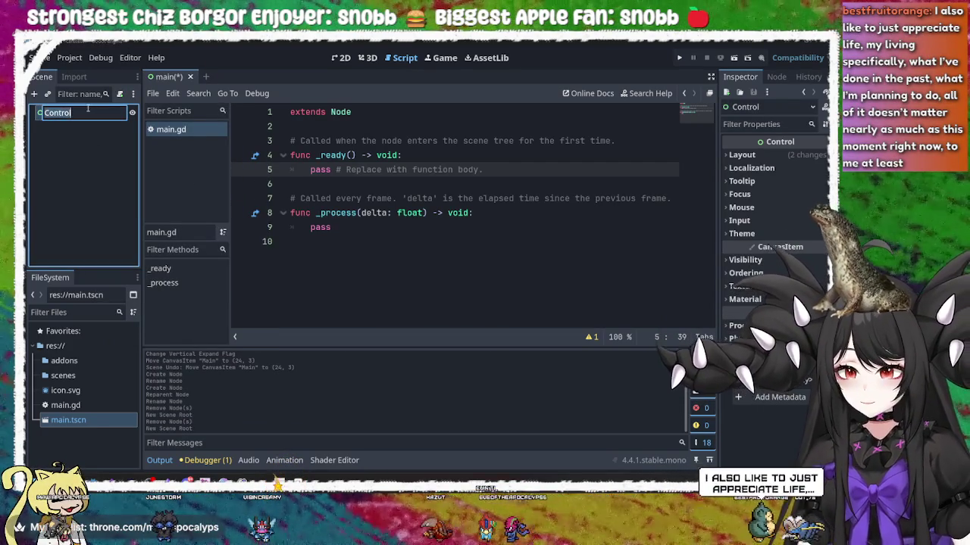
type("Main")
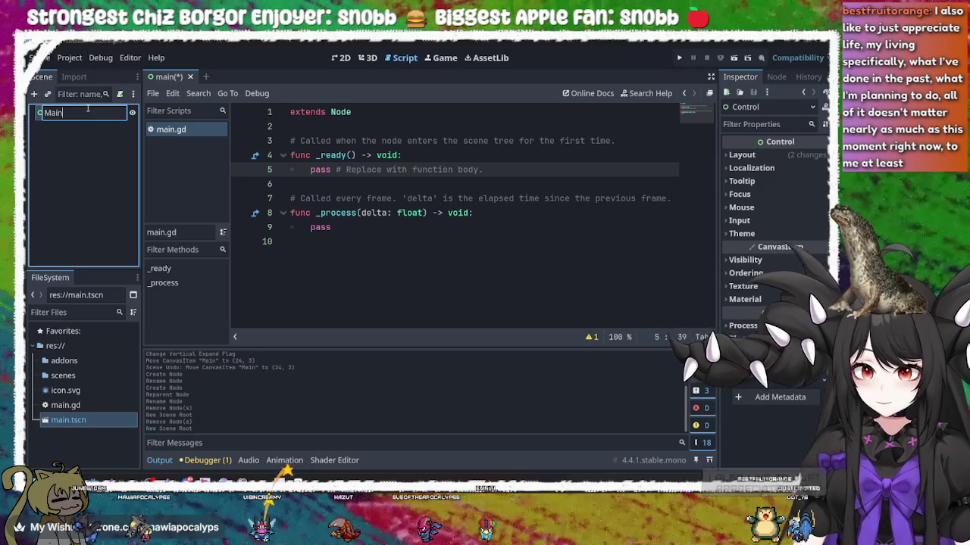
type("UI")
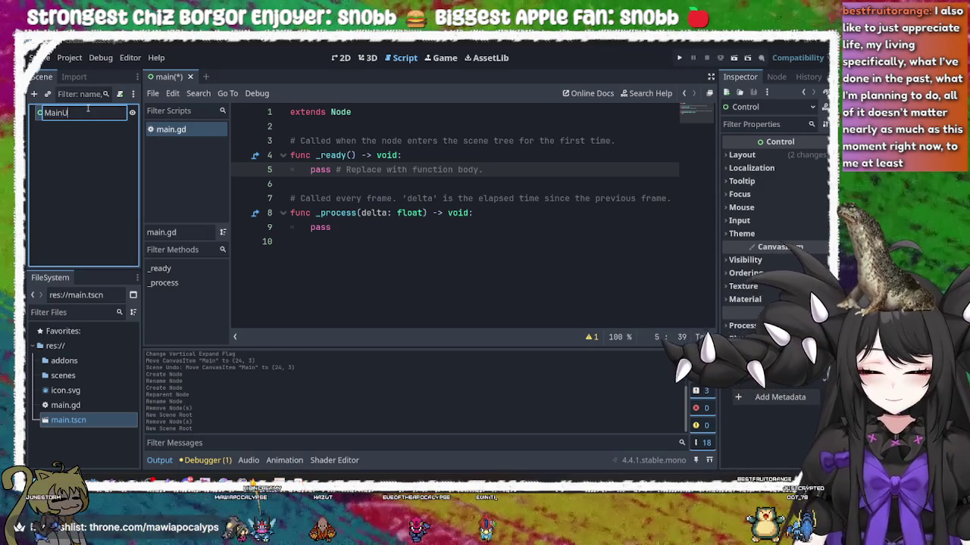
key("Return")
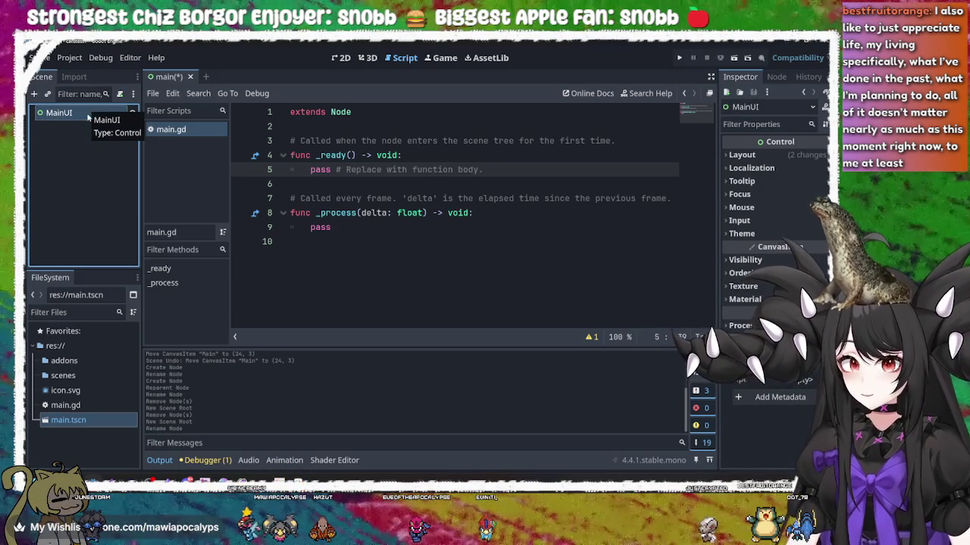
right_click(89, 113)
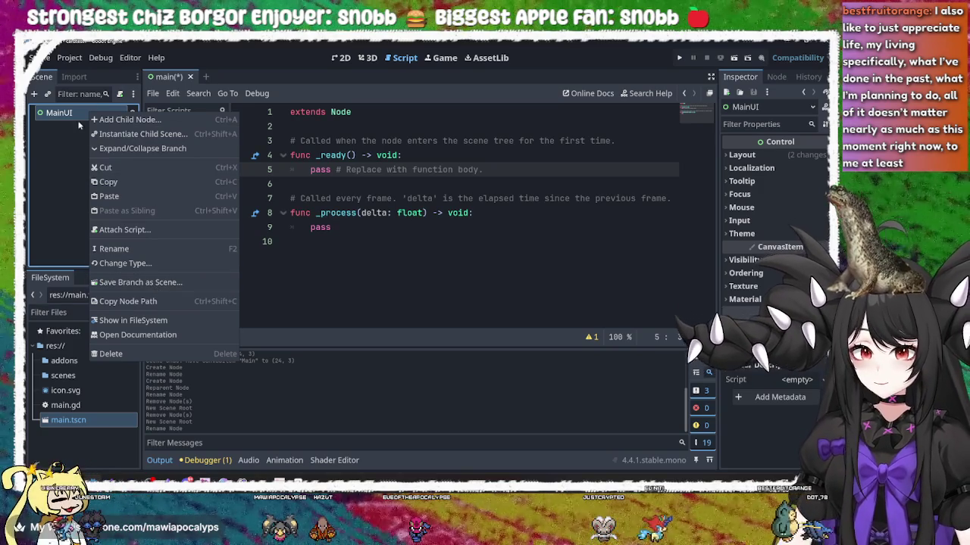
key("Escape")
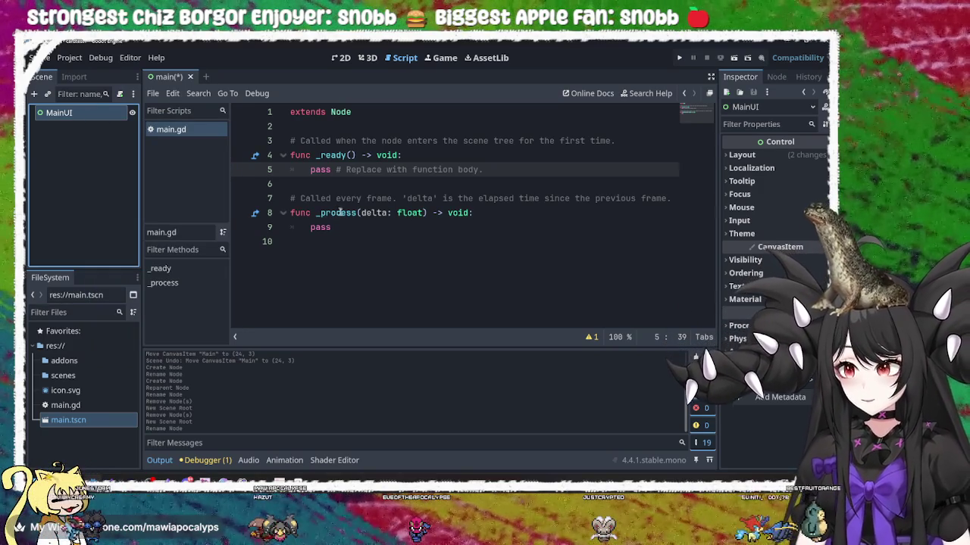
Save the main.gd script
left_click(340, 213)
mouse_move(340, 213)
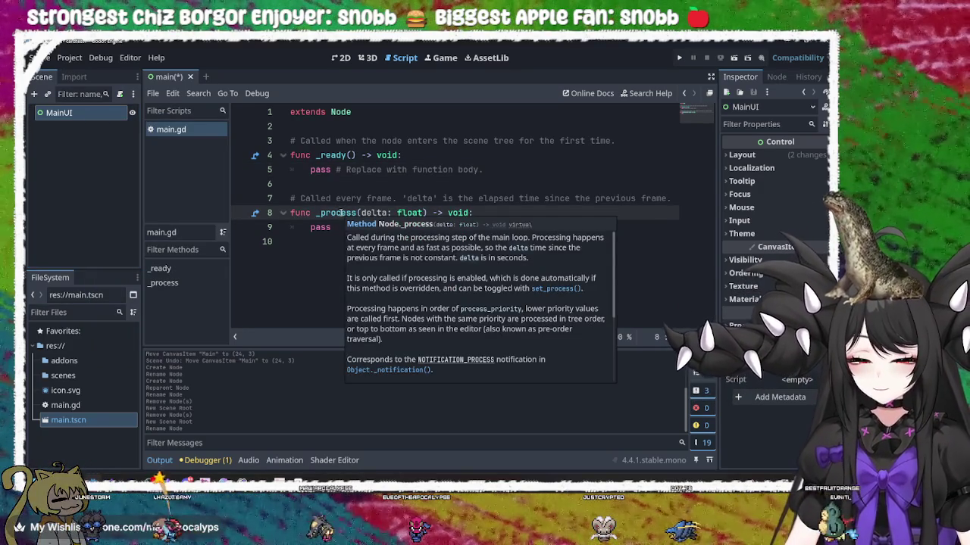
key("ctrl+s")
Load main.gd as MainUI's script from the Inspector and save the scene
left_click(77, 120)
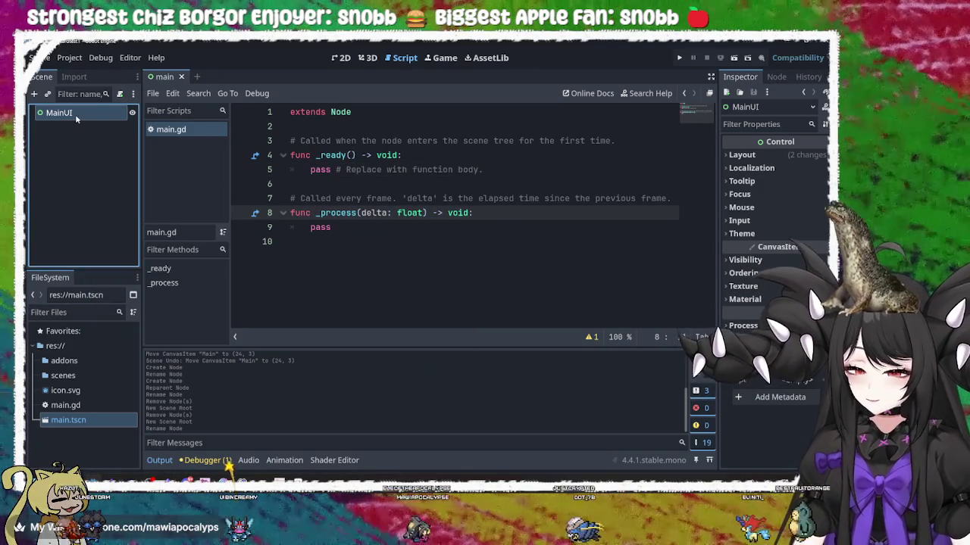
left_click(117, 116)
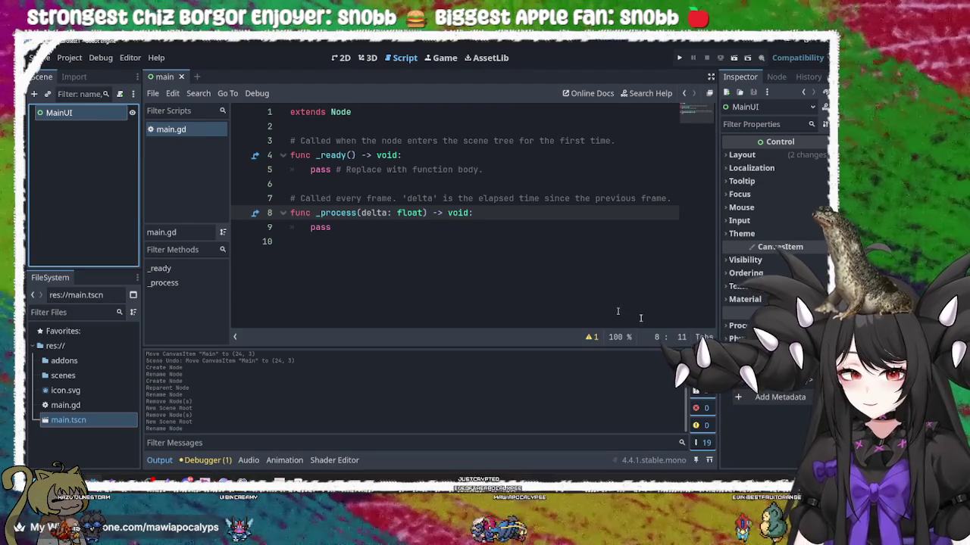
left_click(824, 379)
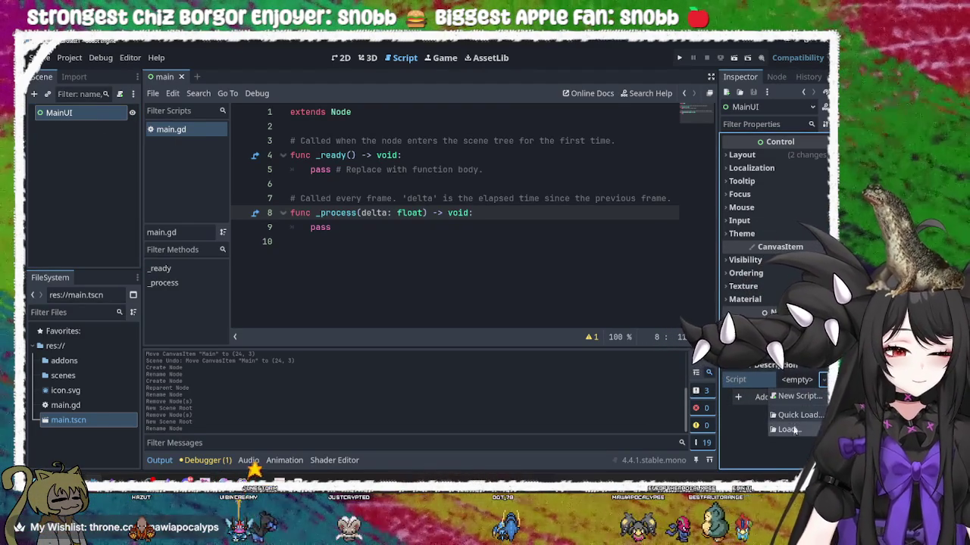
left_click(788, 429)
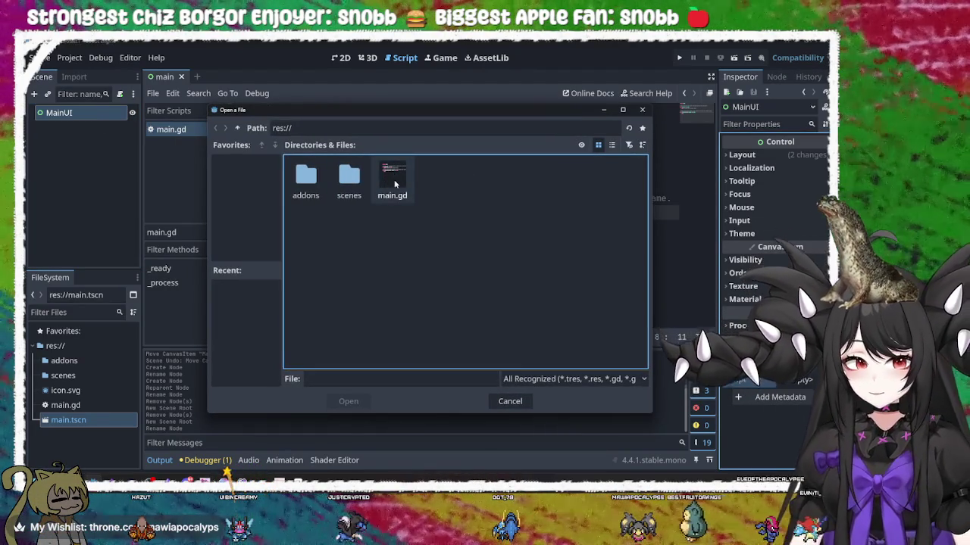
double_click(390, 178)
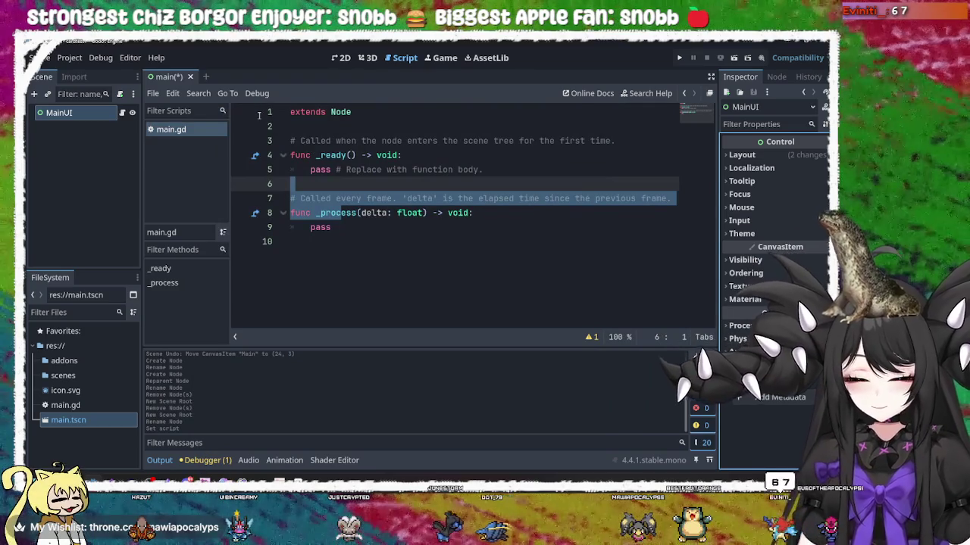
key("ctrl+s")
left_click(341, 59)
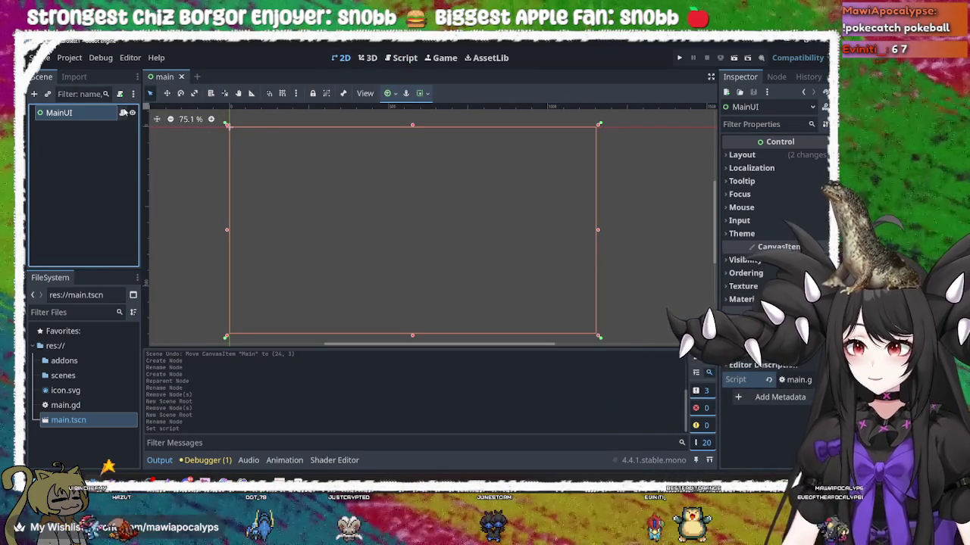
Change main.gd's first line from 'extends Node' to 'extends Control' and save
left_click(122, 112)
left_click(399, 213)
double_click(341, 111)
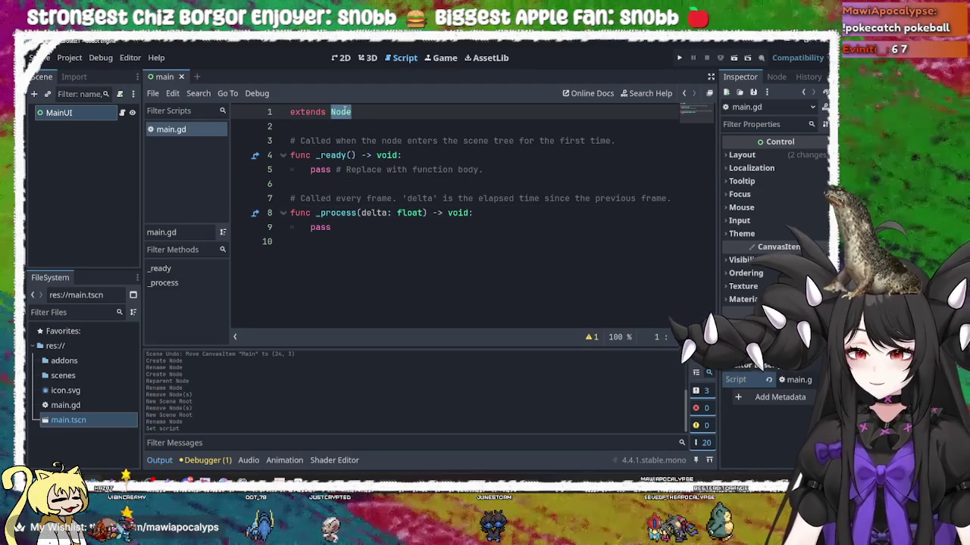
type("Control")
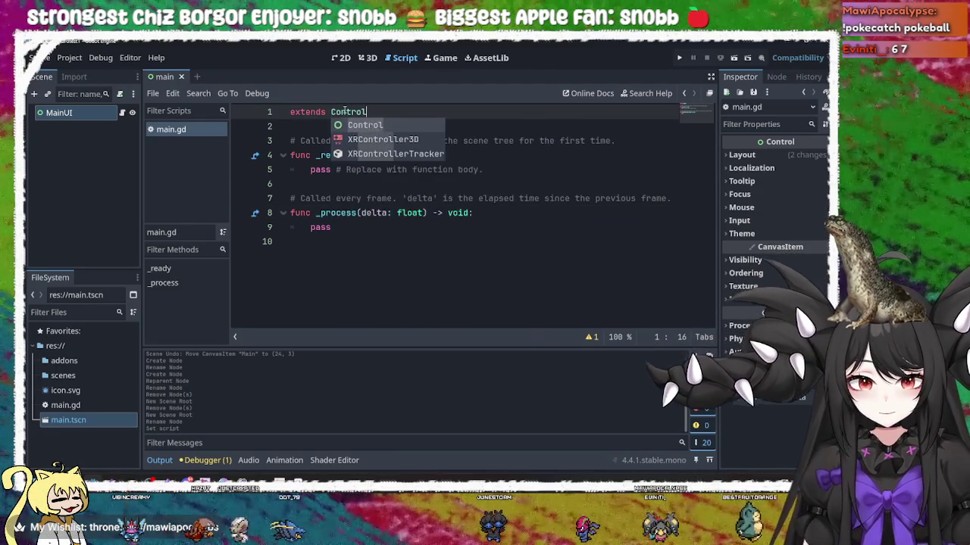
key("Escape")
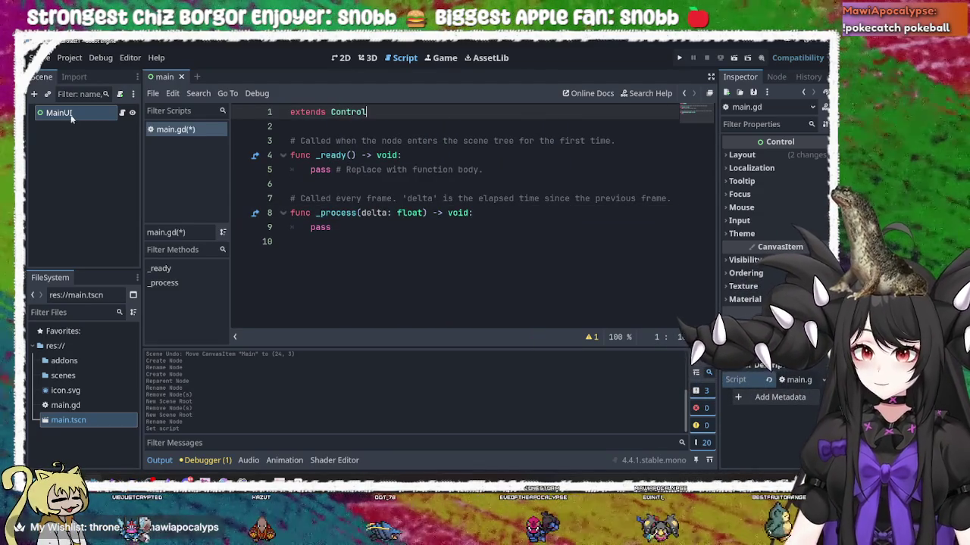
right_click(73, 112)
left_click(53, 144)
left_click(376, 161)
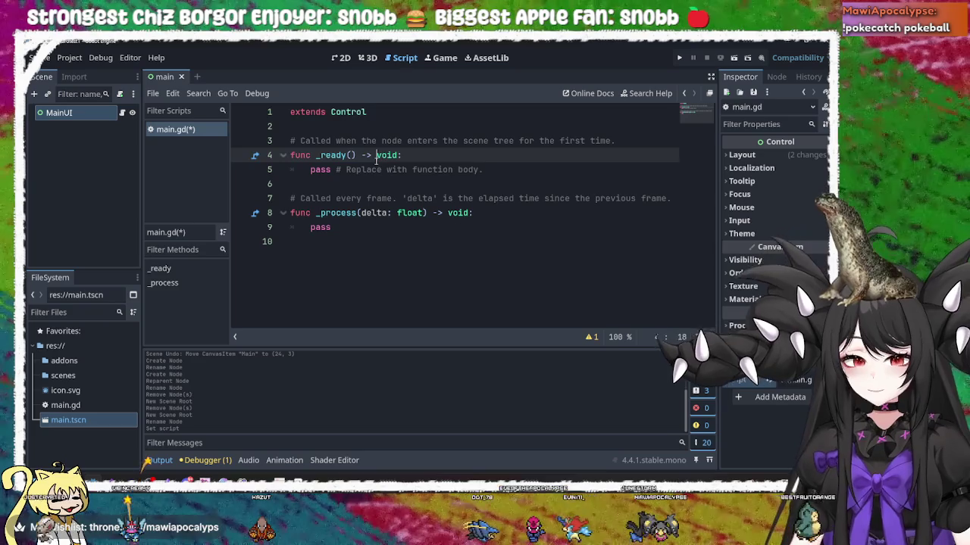
key("ctrl+s")
left_click(438, 171)
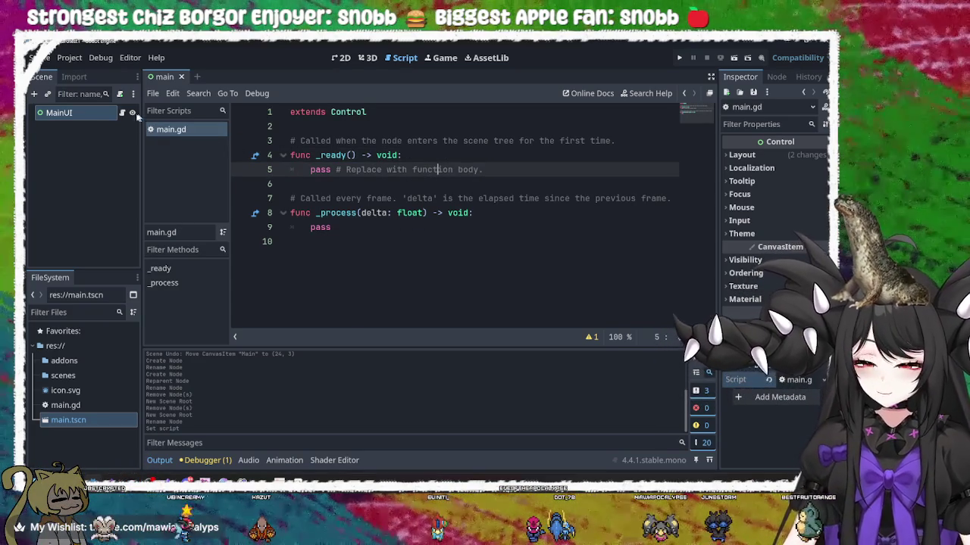
right_click(87, 120)
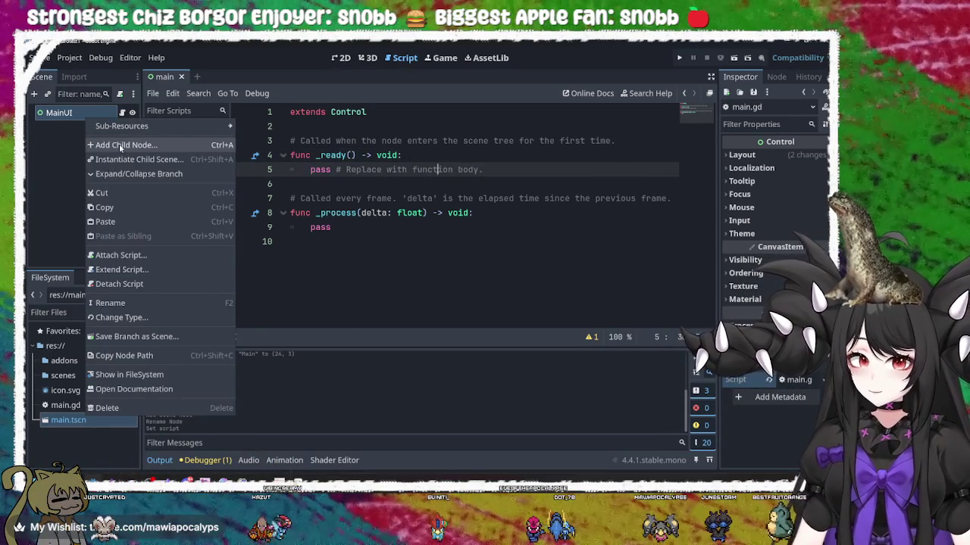
Add a VBoxContainer as a child node of MainUI
left_click(122, 145)
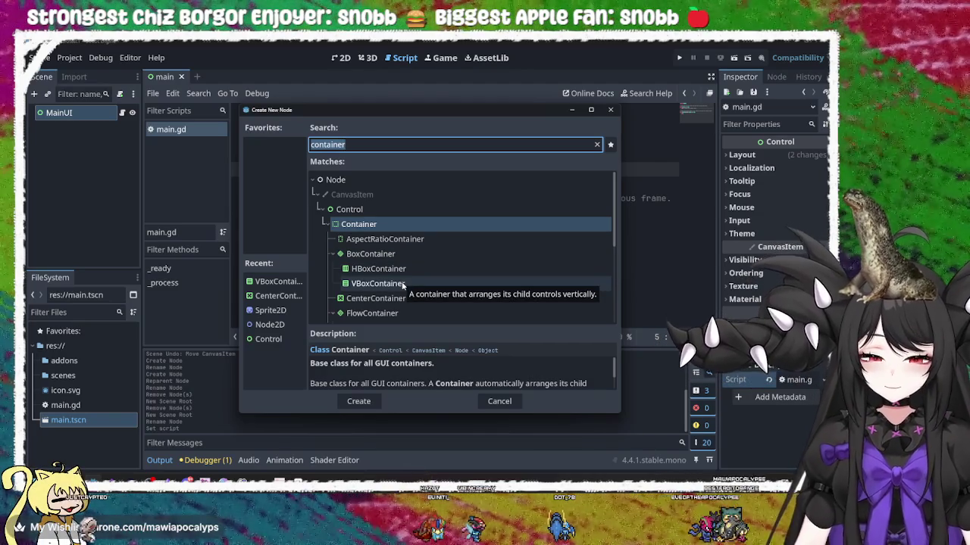
left_click(404, 284)
double_click(404, 284)
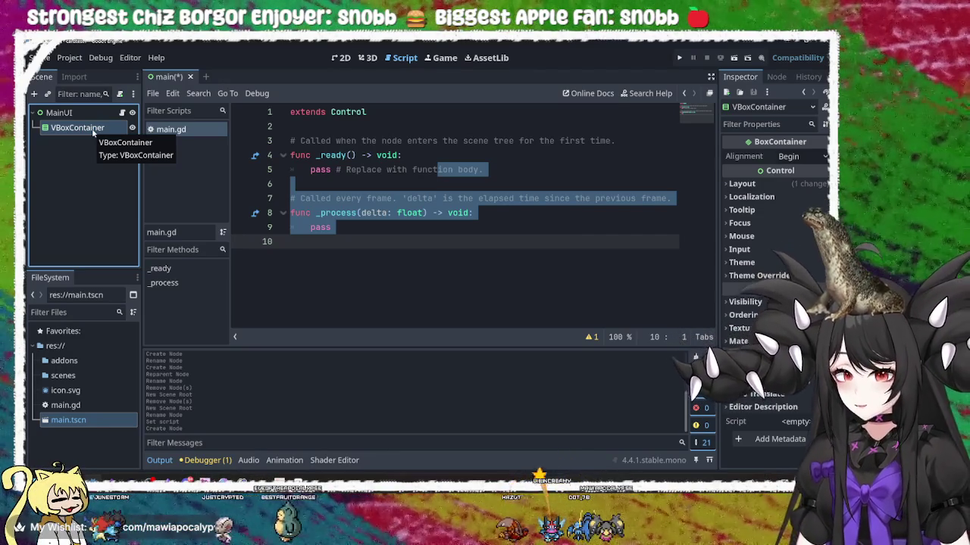
double_click(94, 129)
Rename the VBoxContainer to Row1
left_click(98, 129)
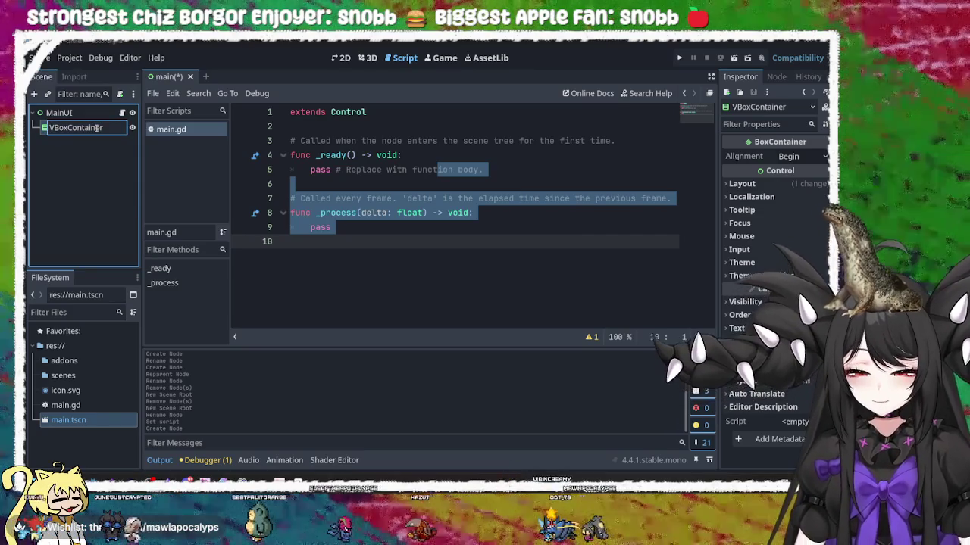
key("ctrl+a")
key("BackSpace")
type("Row1")
key("Return")
Copy and paste Row1, moving the copy directly under MainUI as Row2
right_click(97, 130)
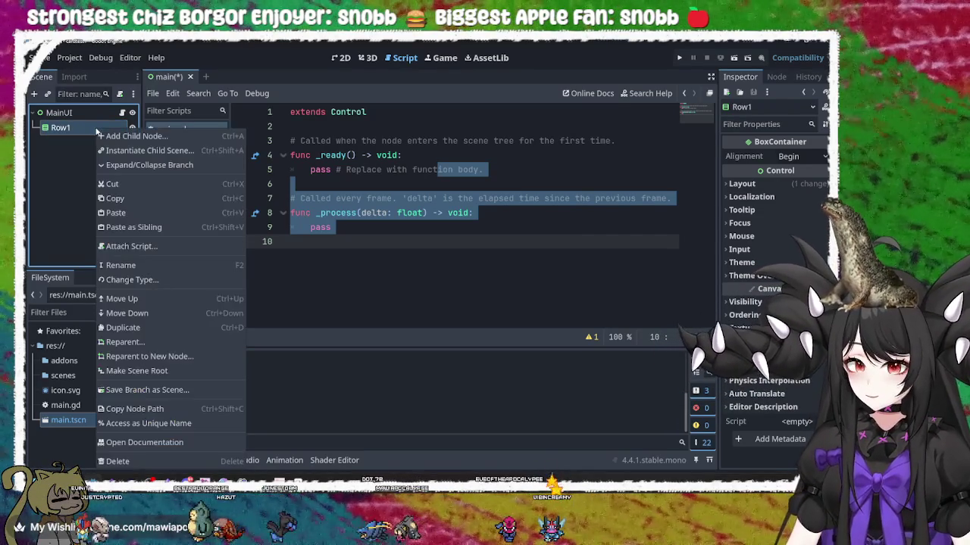
left_click(70, 128)
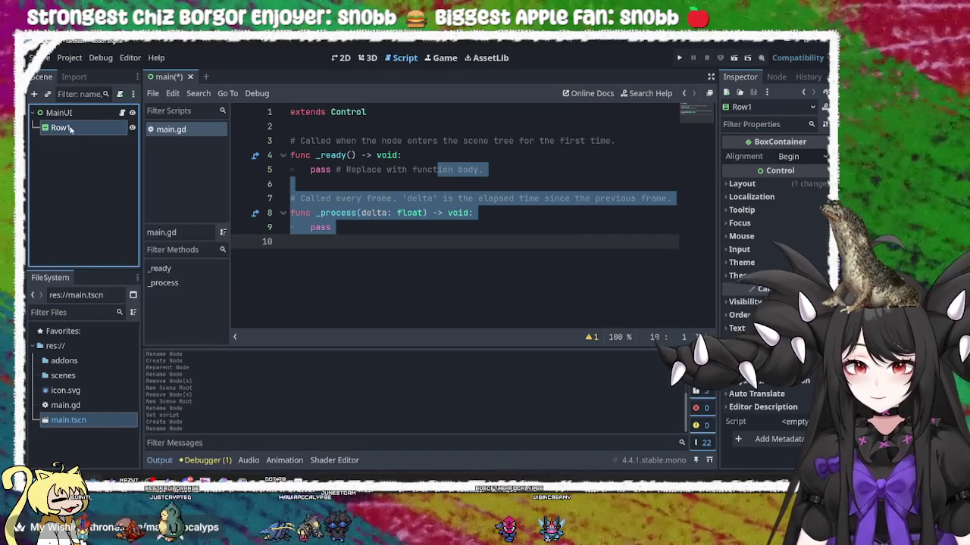
right_click(70, 129)
left_click(110, 203)
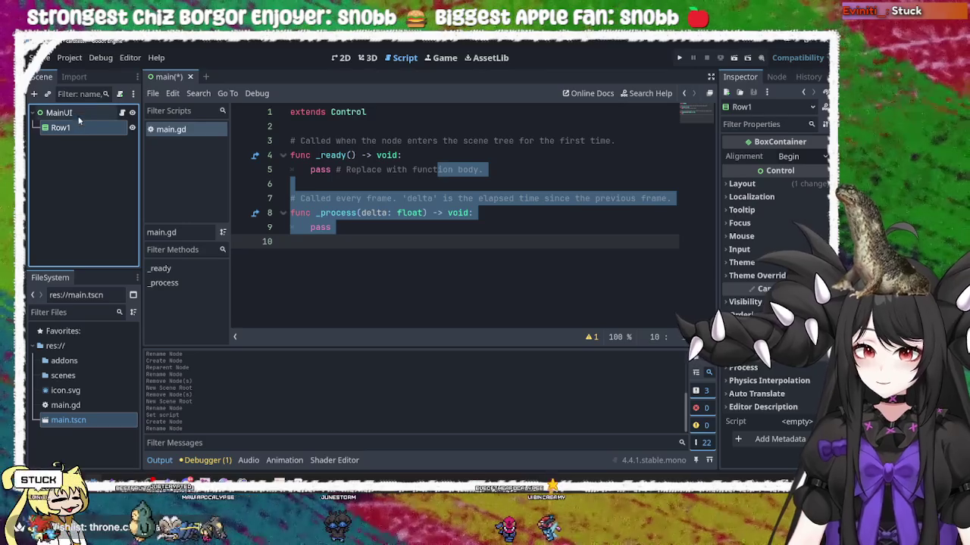
right_click(79, 127)
left_click(129, 218)
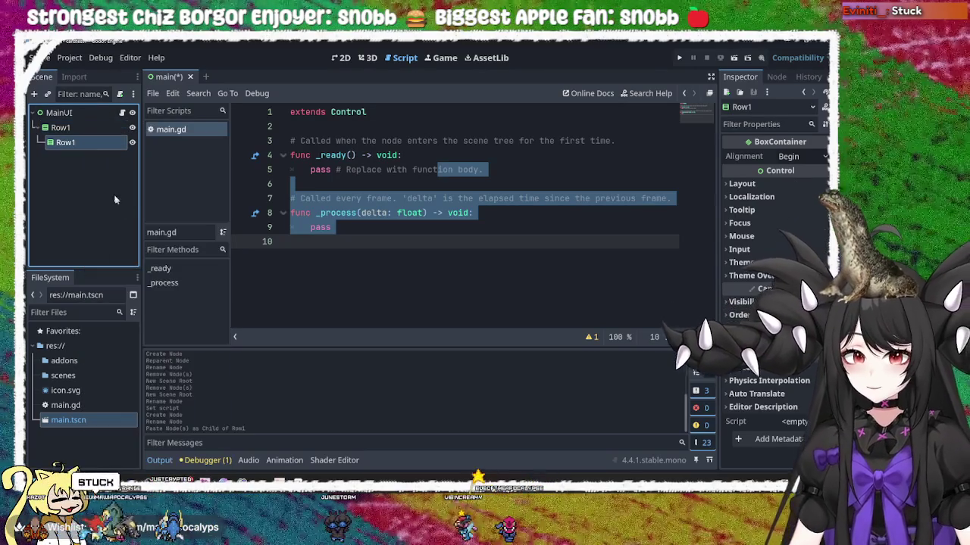
left_click_drag(85, 142, 84, 114)
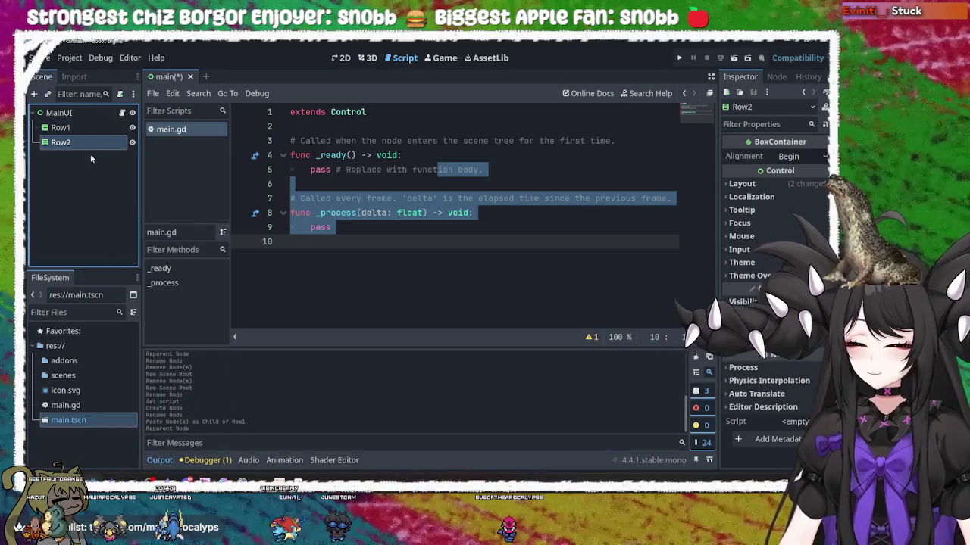
left_click(86, 164)
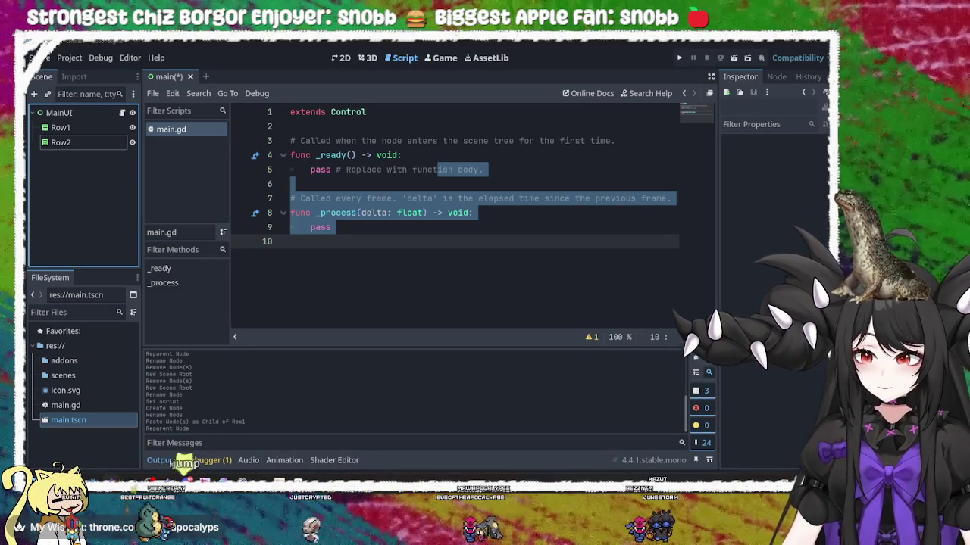
left_click(418, 160)
left_click_drag(486, 170, 310, 170)
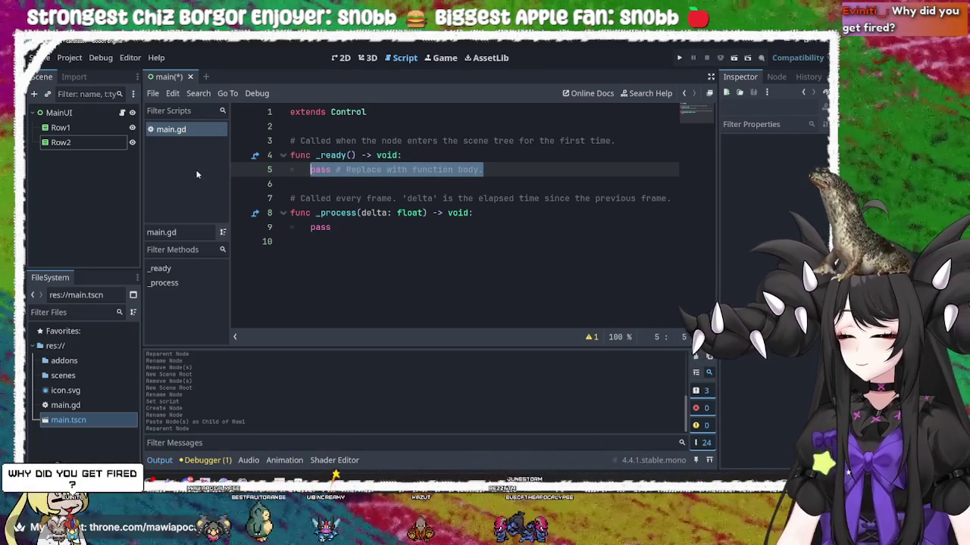
left_click_drag(484, 170, 336, 170)
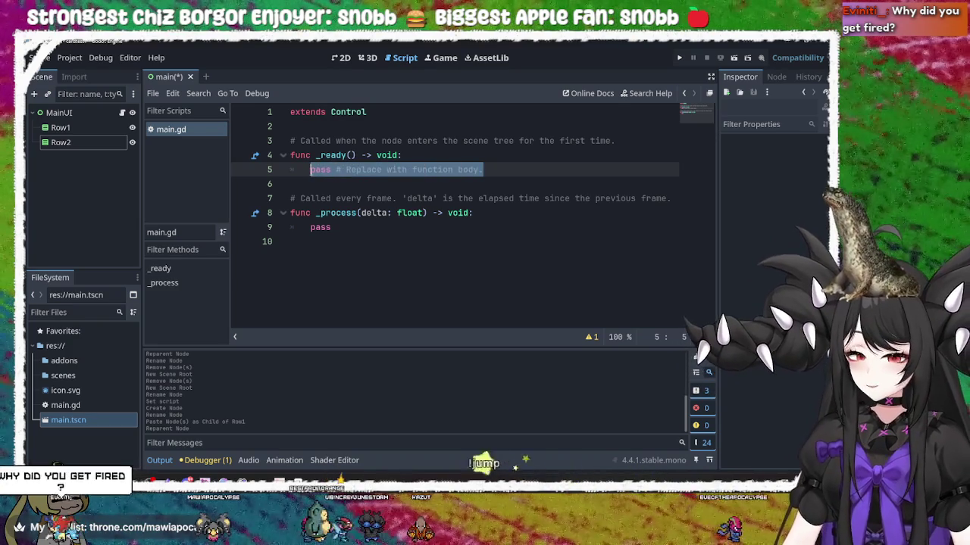
left_click(494, 170)
key("shift+Home")
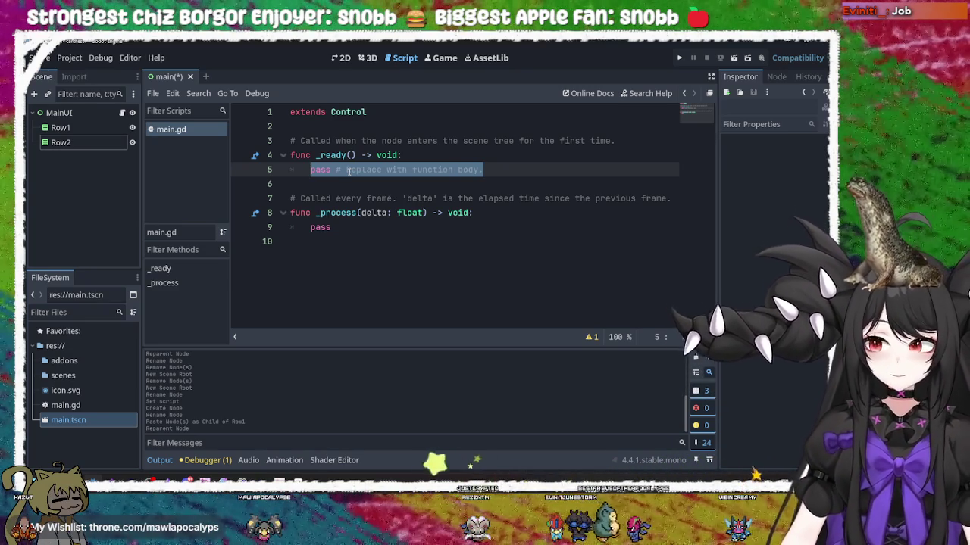
left_click(100, 129)
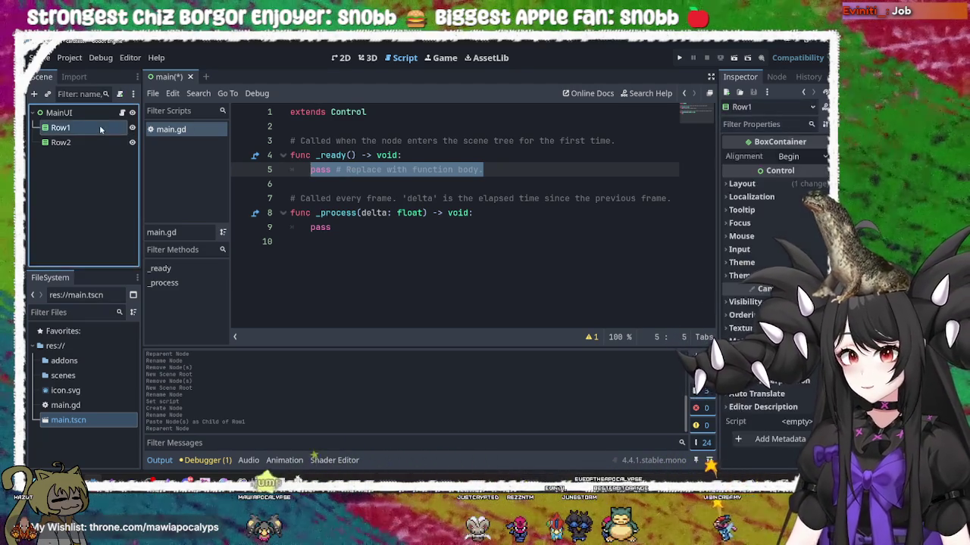
left_click(468, 168)
key("ctrl+s")
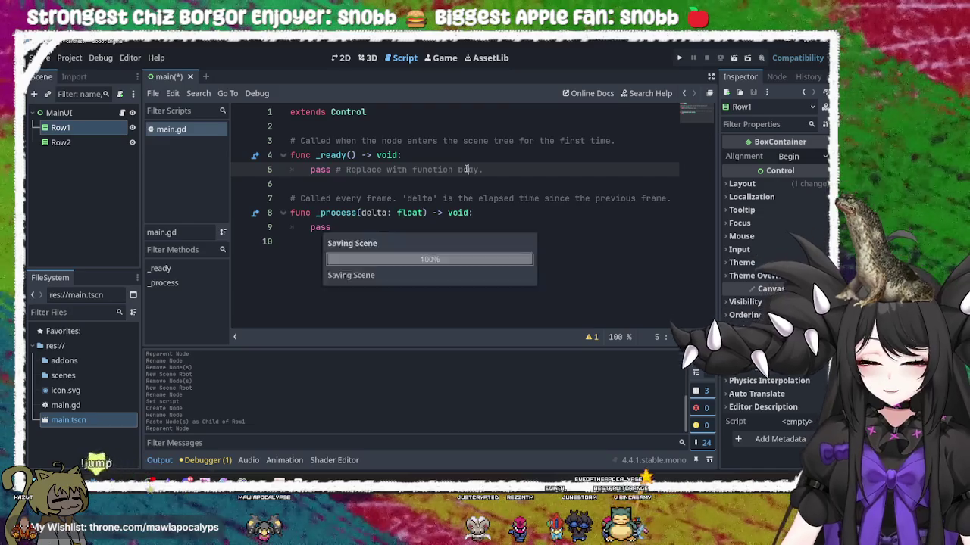
right_click(85, 132)
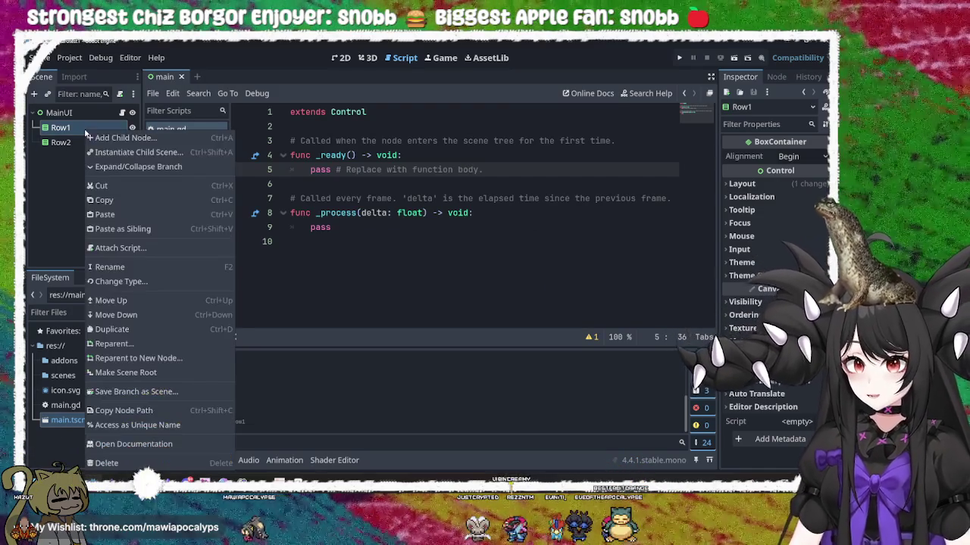
left_click(125, 138)
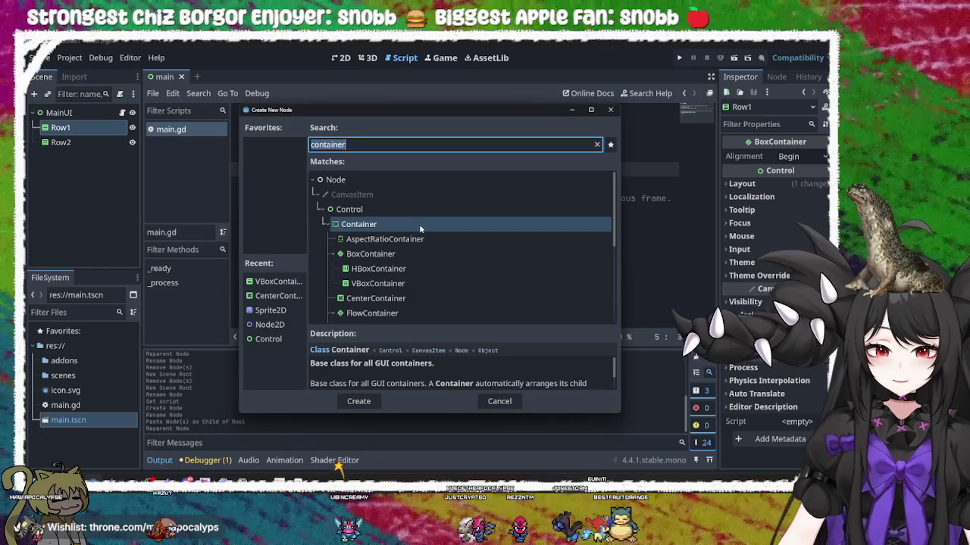
key("BackSpace")
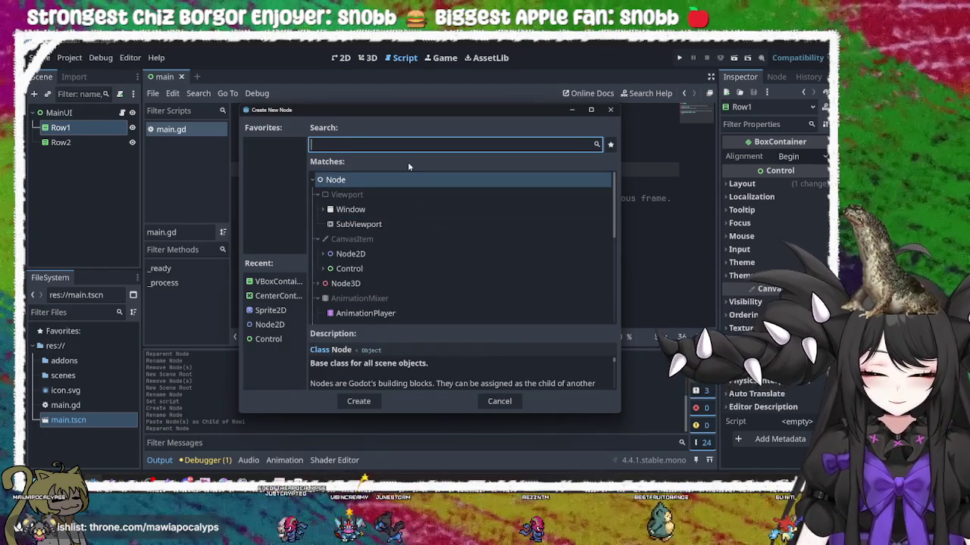
type("area")
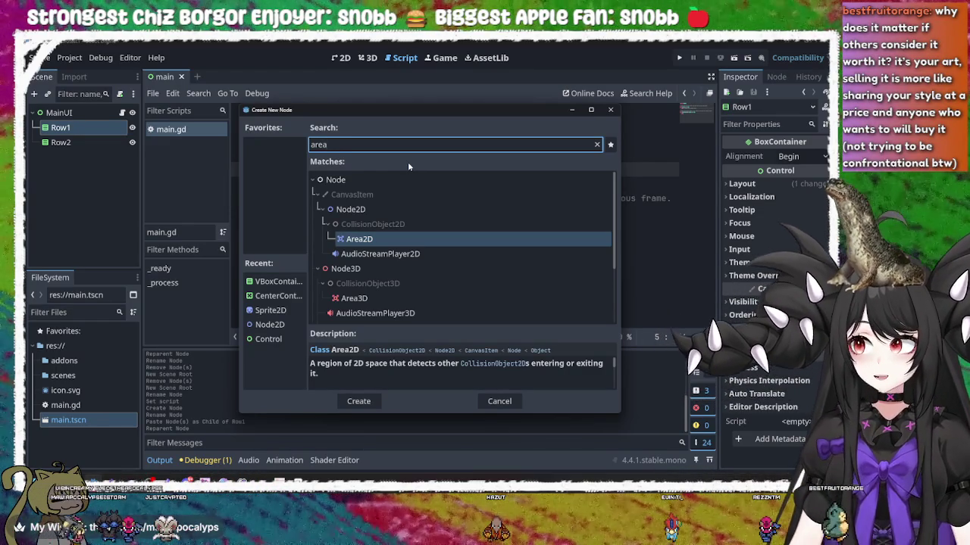
key("BackSpace")
key("BackSpace")
key("BackSpace")
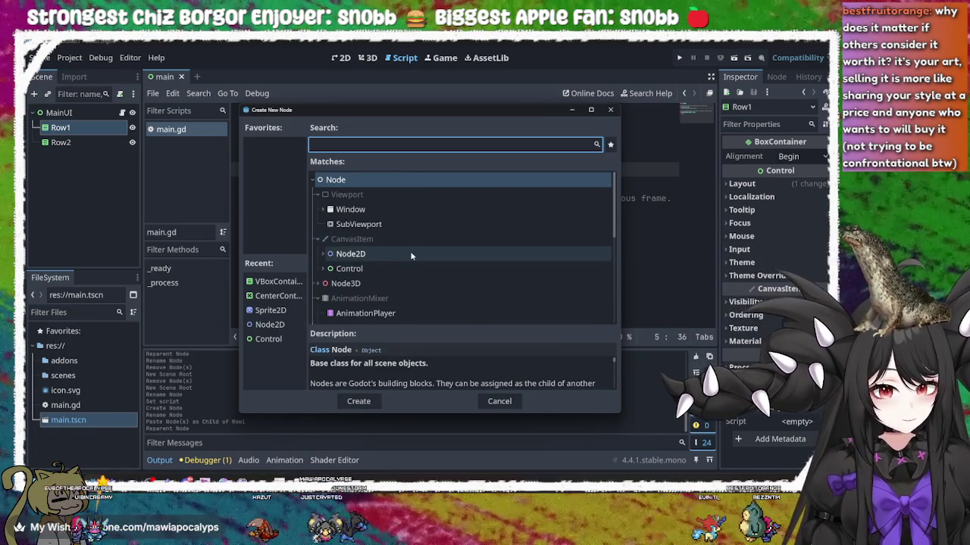
scroll(412, 256, "down", 3)
scroll(407, 255, "up", 3)
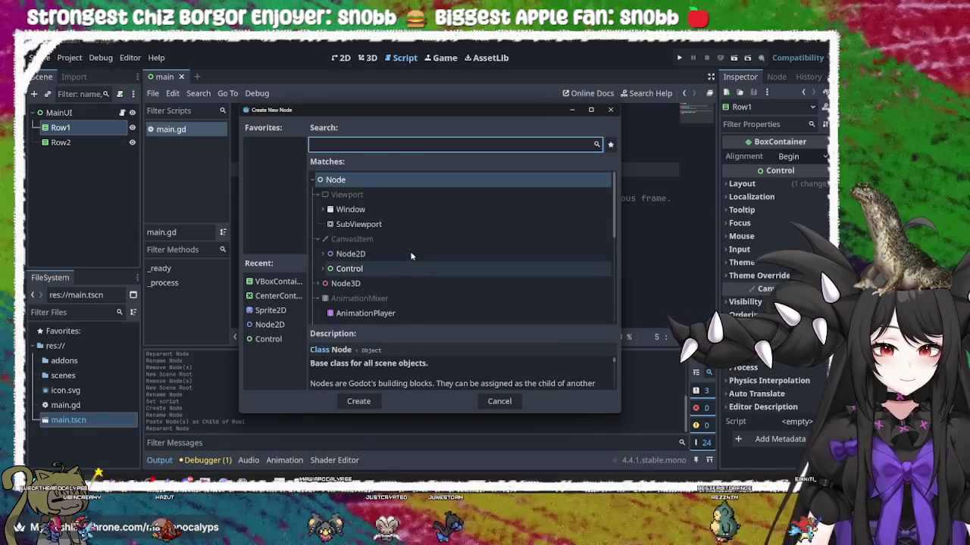
left_click(400, 253)
double_click(400, 253)
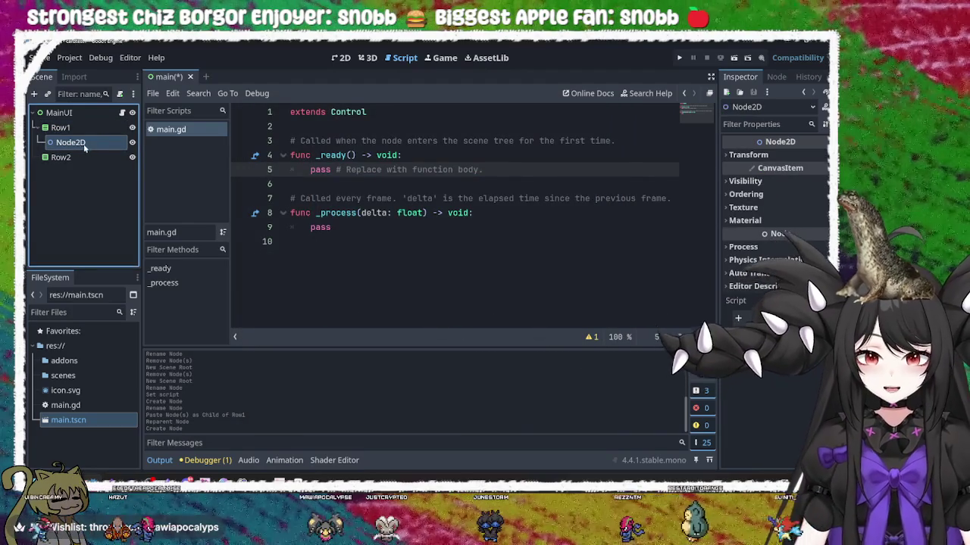
right_click(84, 137)
left_click(79, 145)
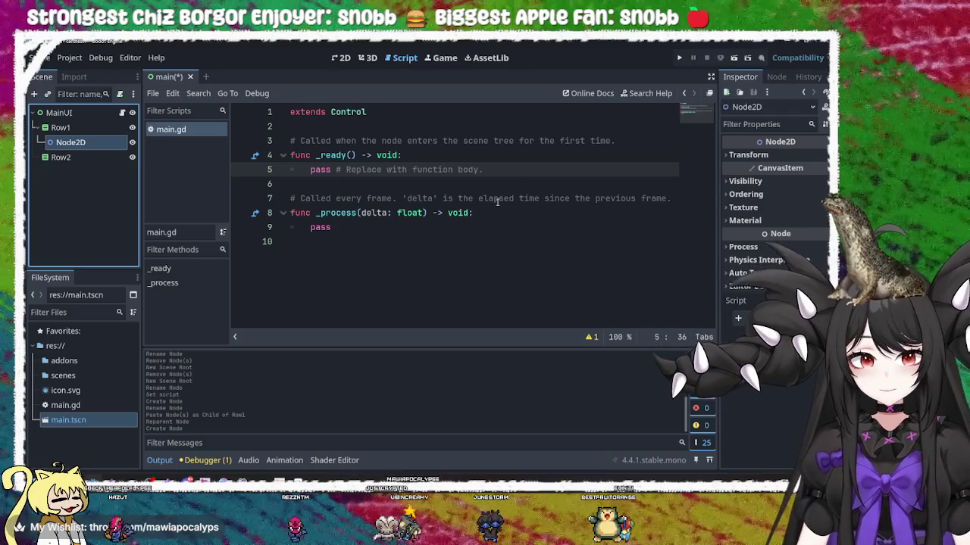
left_click(429, 254)
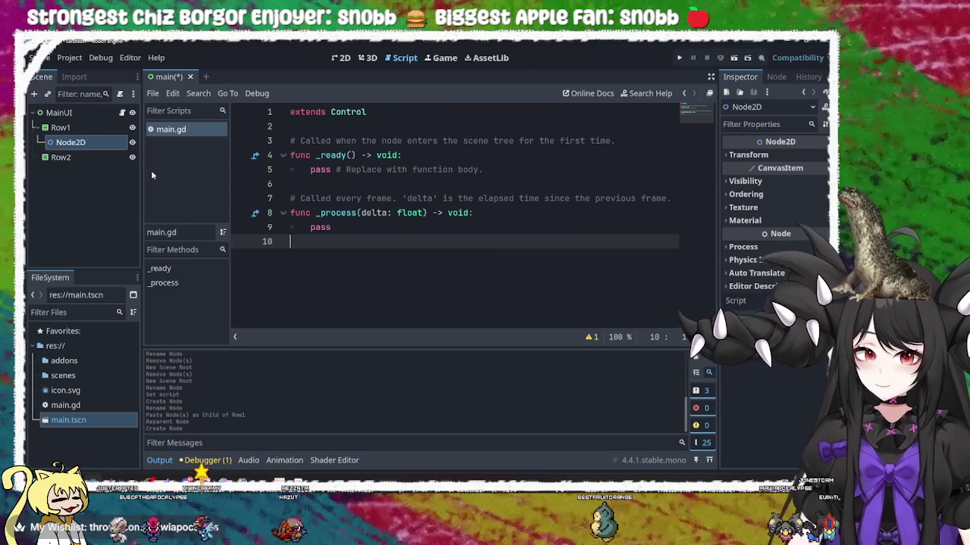
right_click(62, 142)
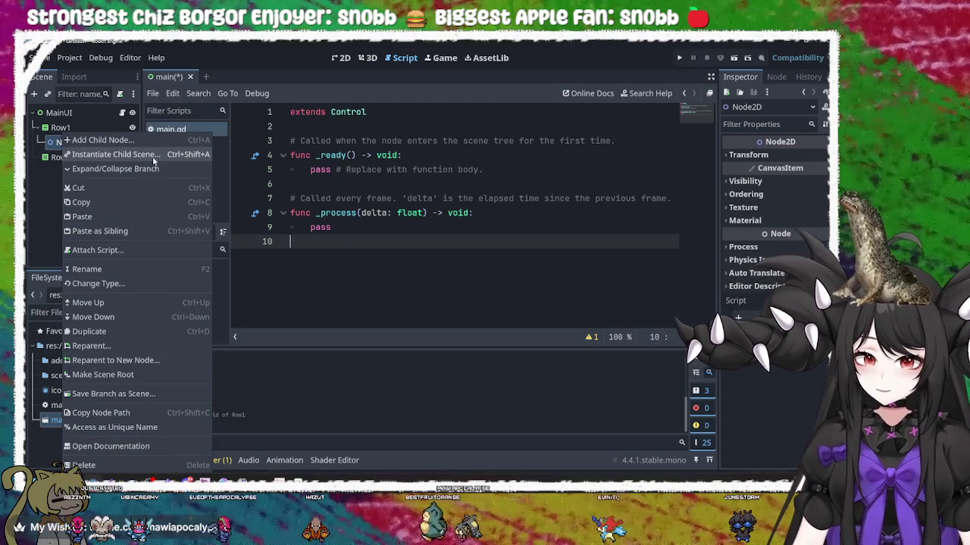
left_click(52, 221)
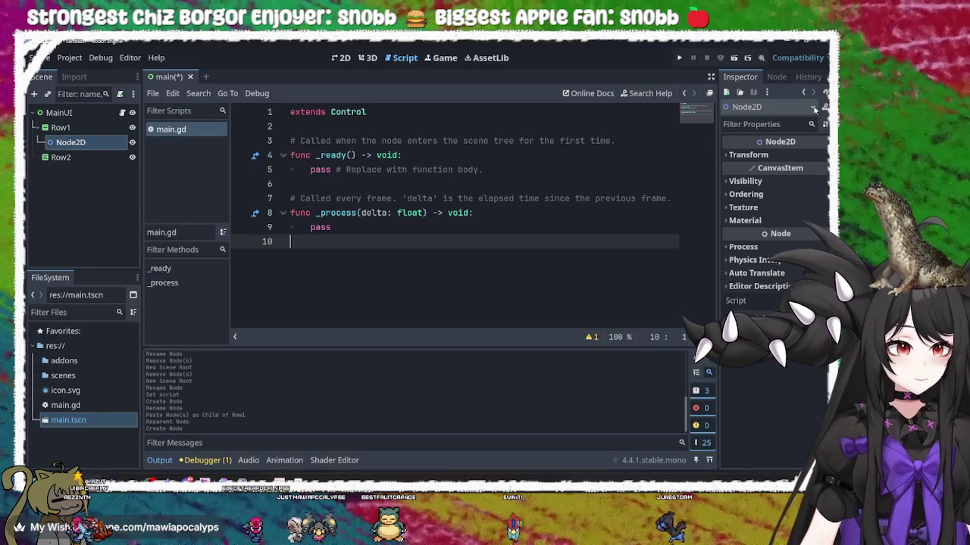
left_click(82, 144)
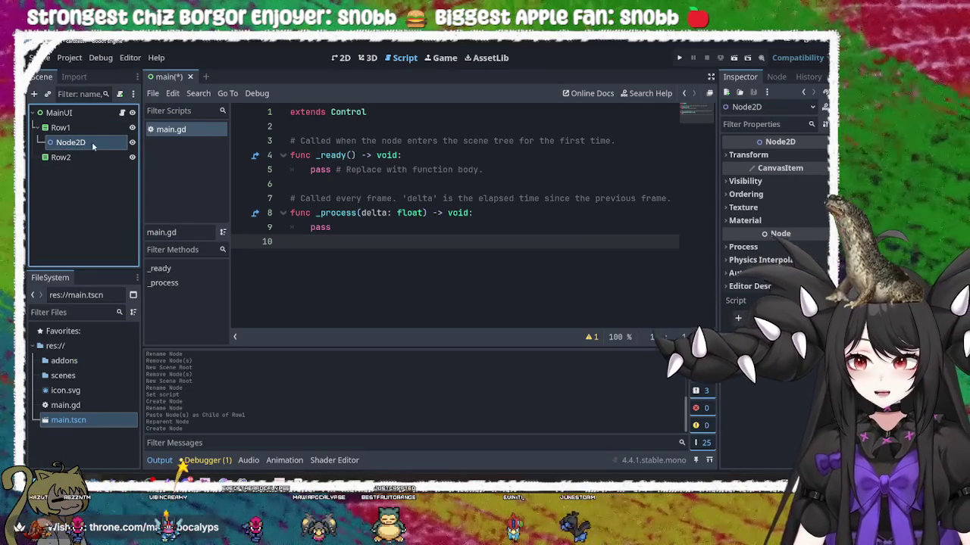
left_click(87, 143)
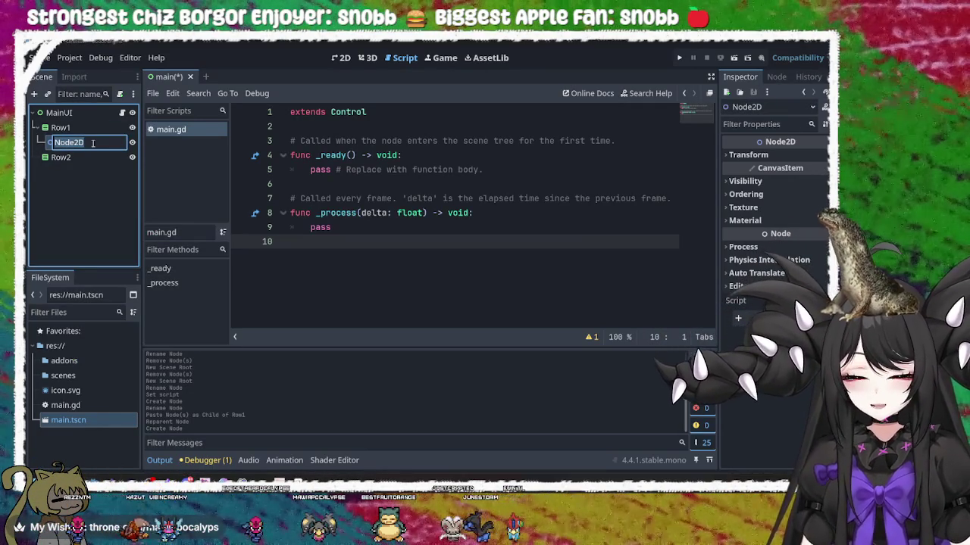
key("BackSpace")
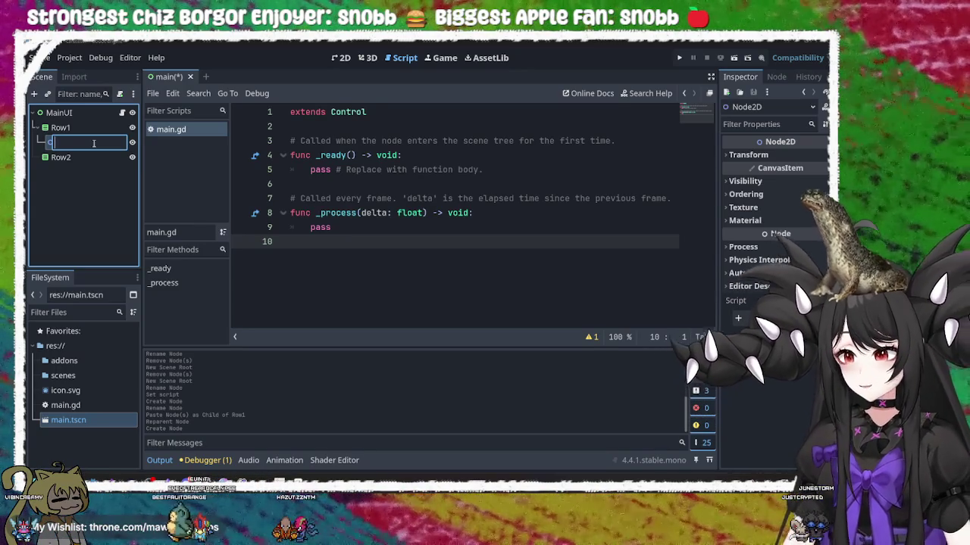
key("Return")
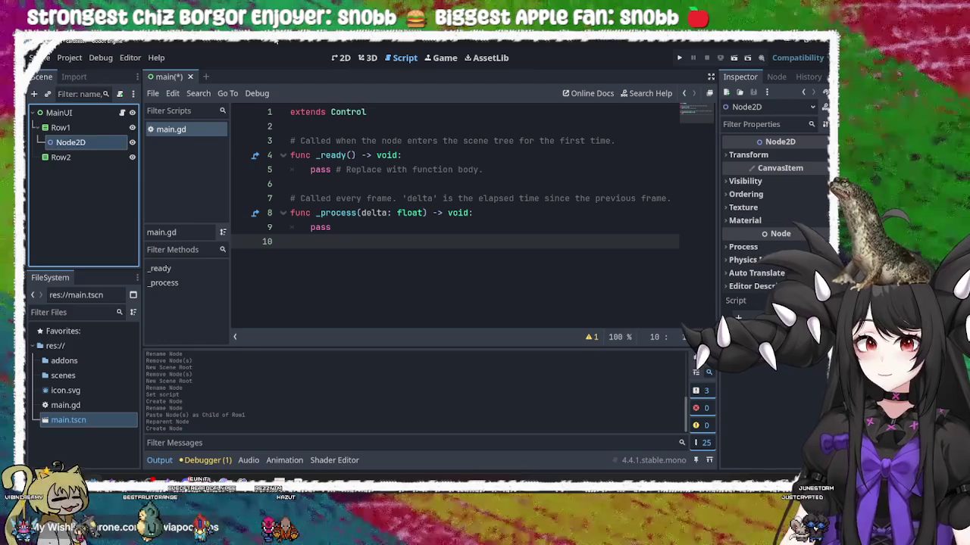
left_click(356, 232)
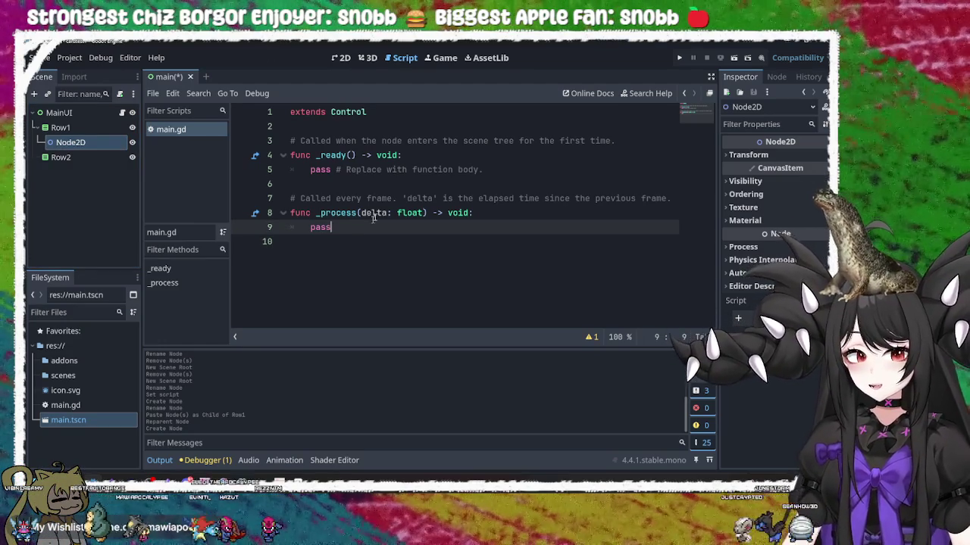
Delete the placeholder comment and pass from _ready(), leaving an indented blank line
left_click_drag(493, 167, 338, 173)
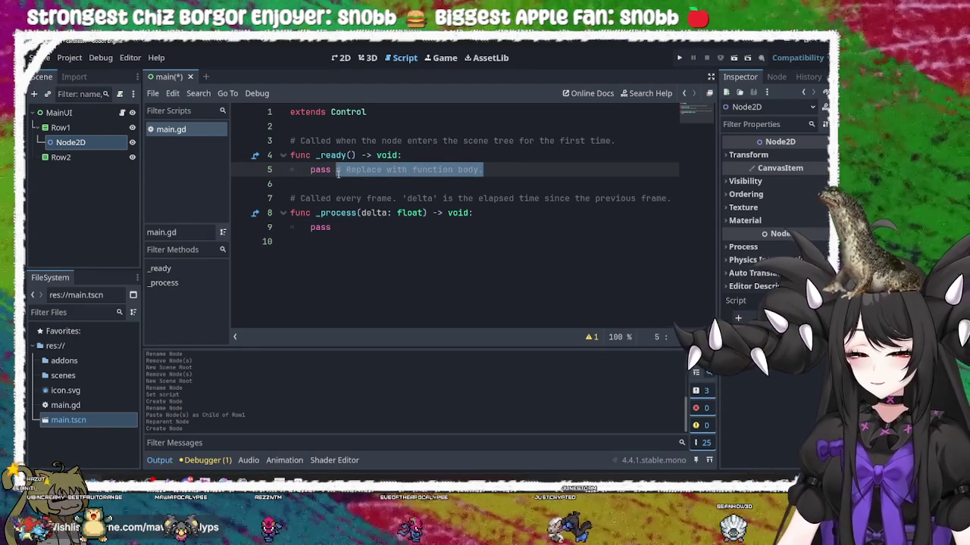
mouse_move(490, 169)
left_mouse_down()
mouse_move(491, 158)
mouse_move(481, 170)
mouse_move(415, 170)
mouse_move(295, 156)
mouse_move(288, 168)
mouse_move(425, 156)
left_mouse_up()
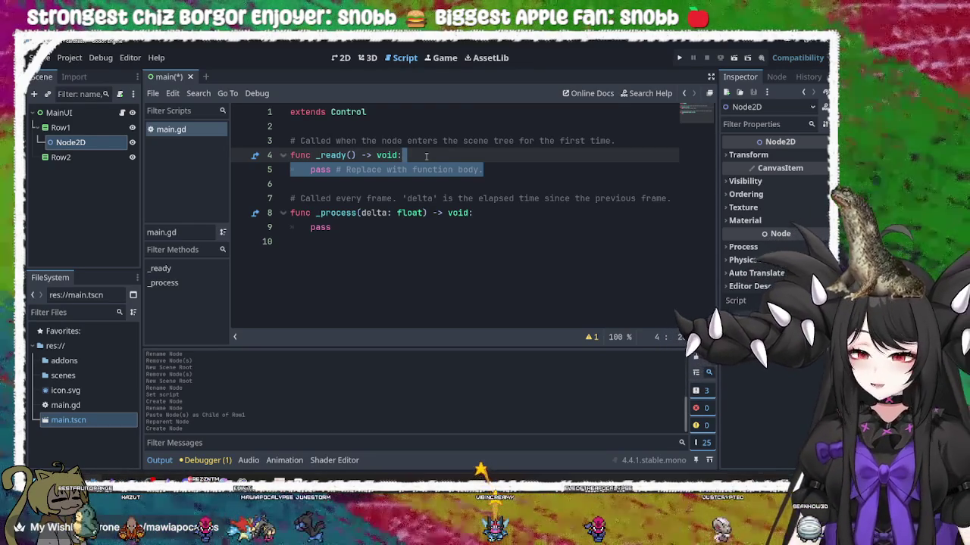
key("BackSpace")
key("Return")
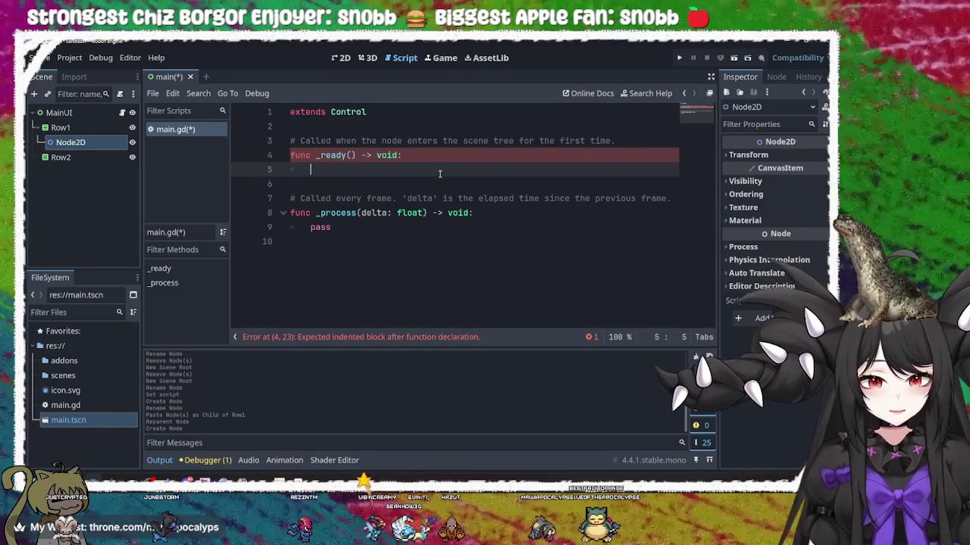
Type pass as the body of _ready() and save main.gd
type("pass")
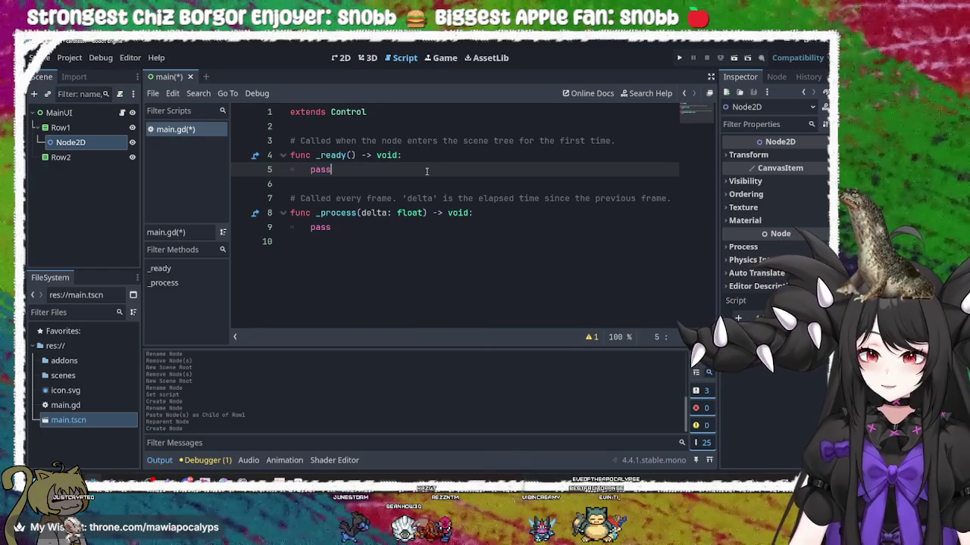
key("shift+Home")
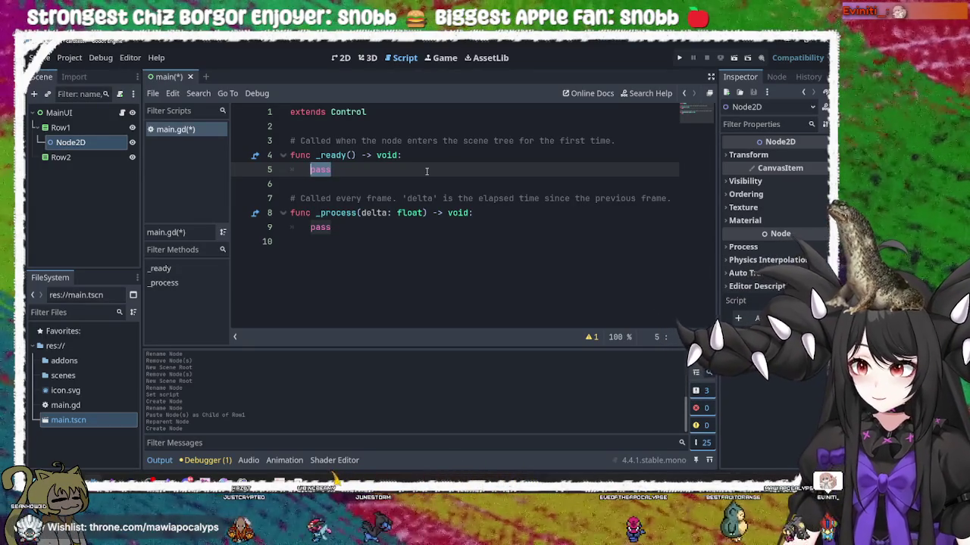
key("BackSpace")
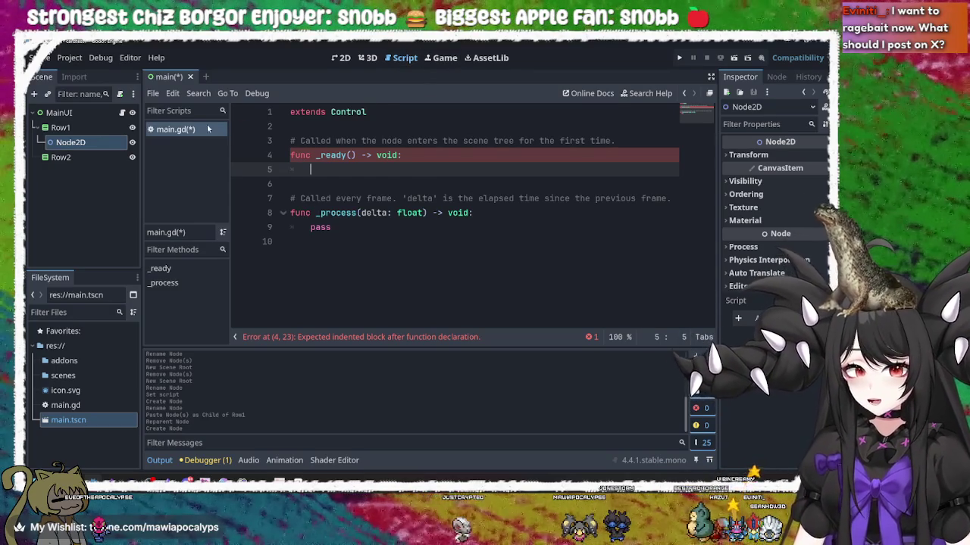
double_click(433, 169)
left_click(425, 170)
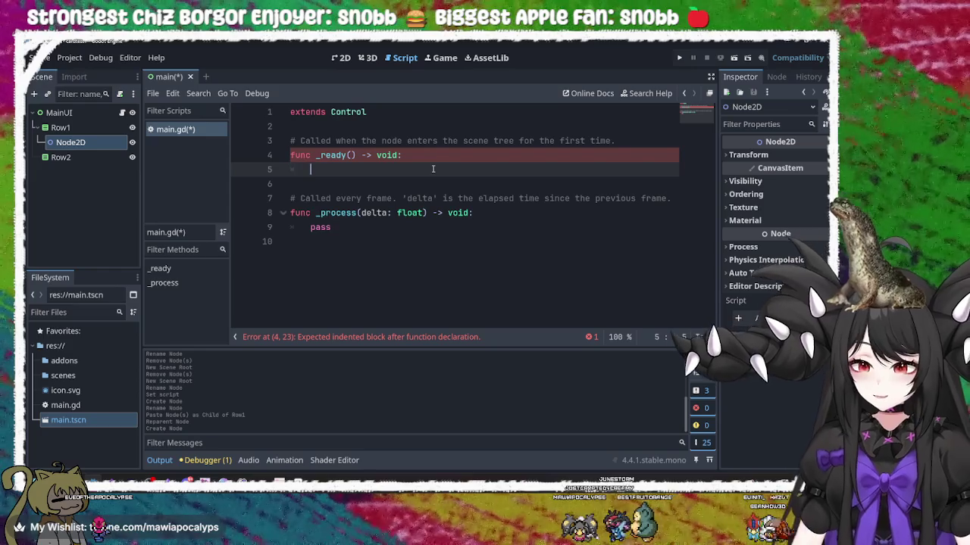
type("pass")
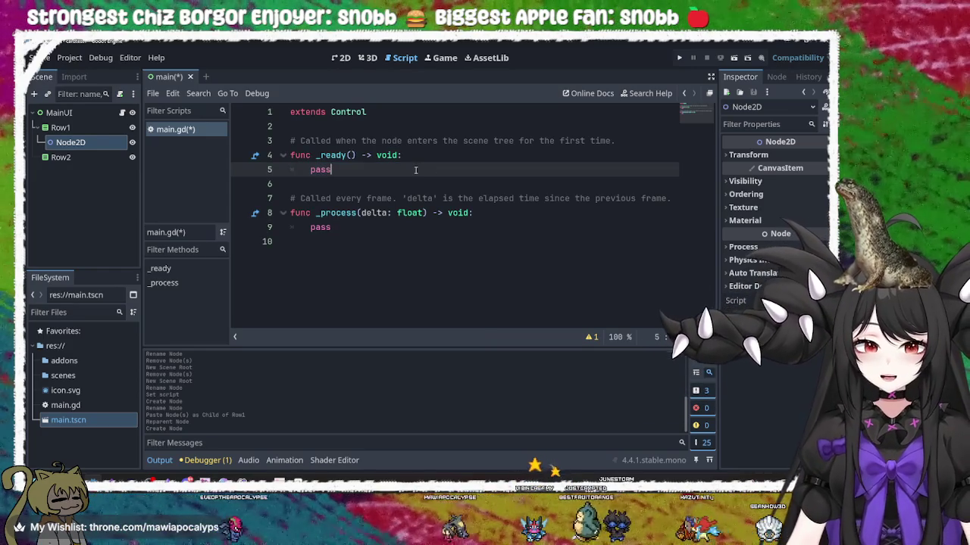
key("ctrl+s")
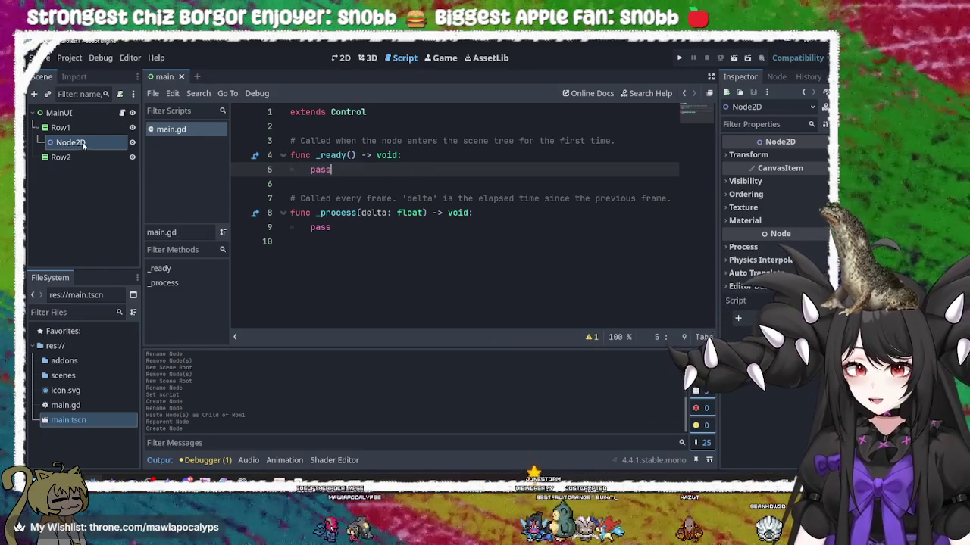
Rename the Node2D under Row1 to Card
left_click(76, 128)
left_click(76, 143)
left_click(75, 142)
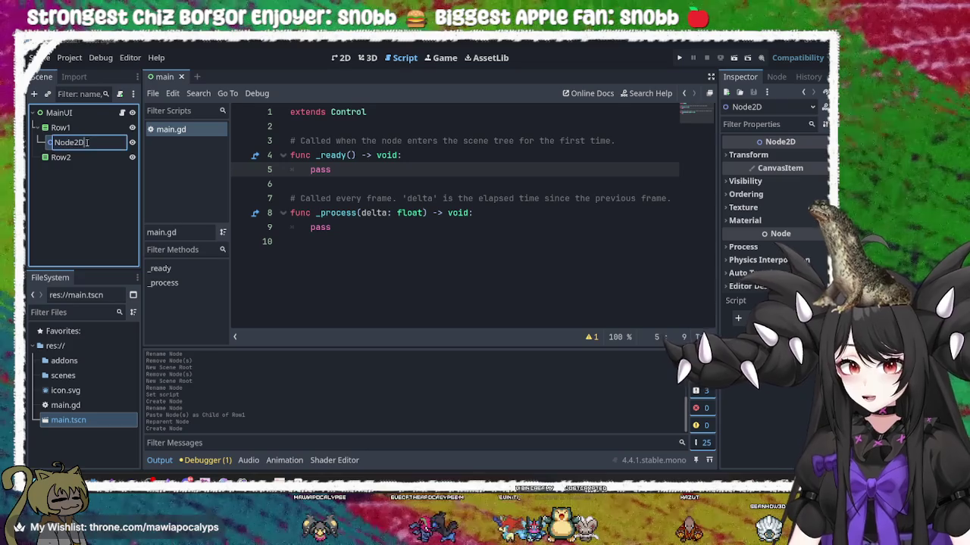
double_click(81, 142)
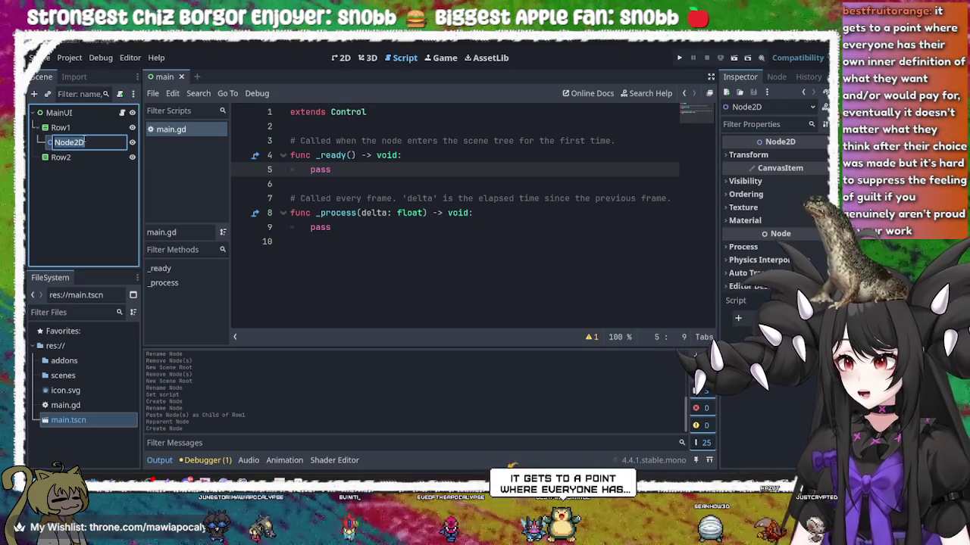
key("BackSpace")
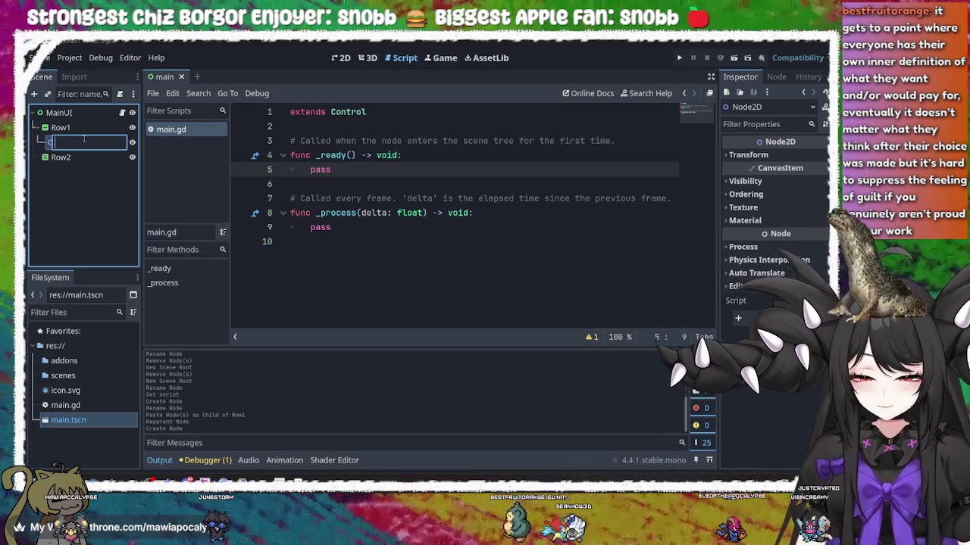
type("Card")
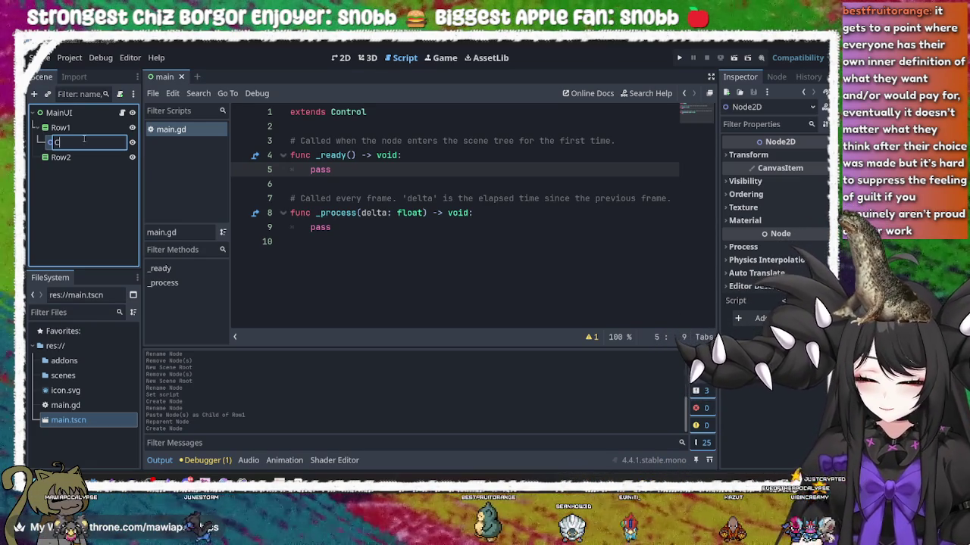
key("Return")
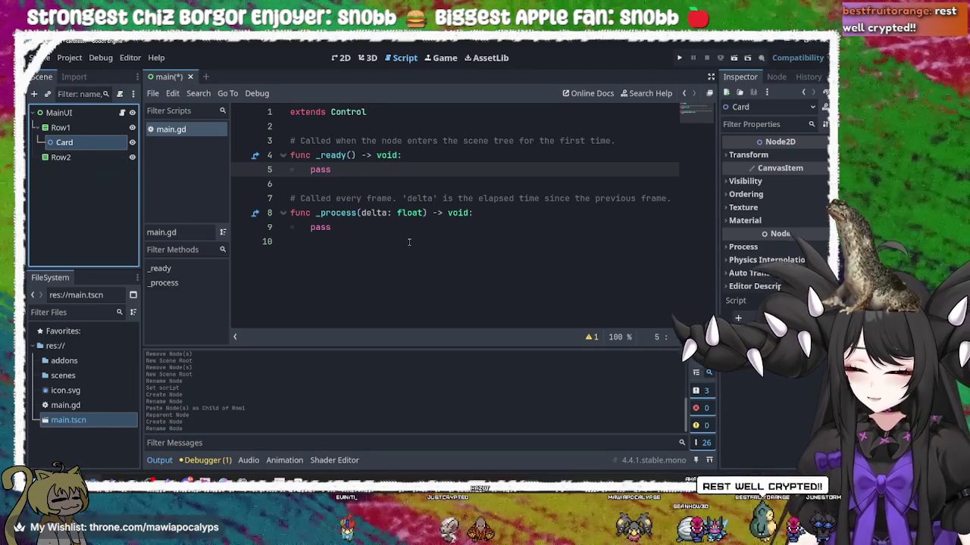
left_click(410, 169)
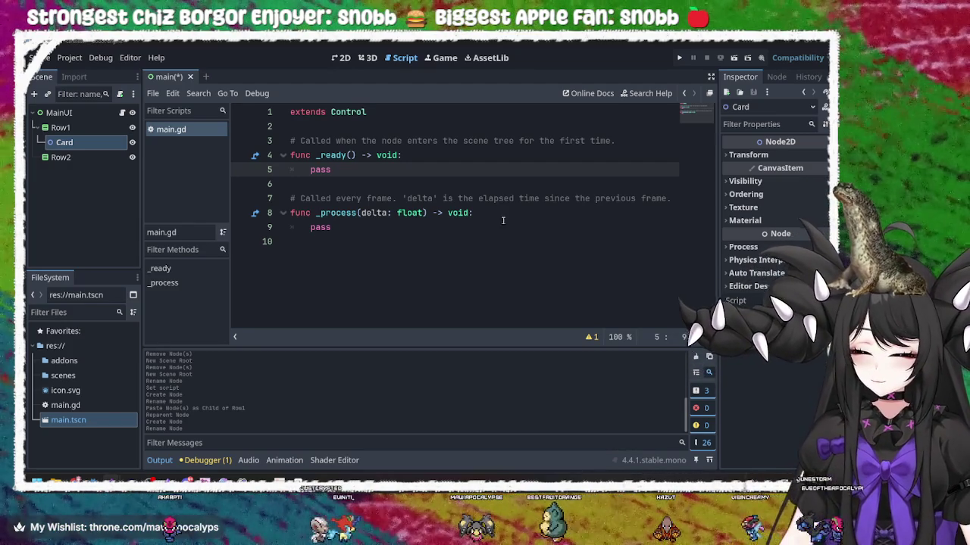
Switch from Godot to the Chrome window playing the Godot 4 card-game tutorial
left_click(483, 241)
left_click(467, 225)
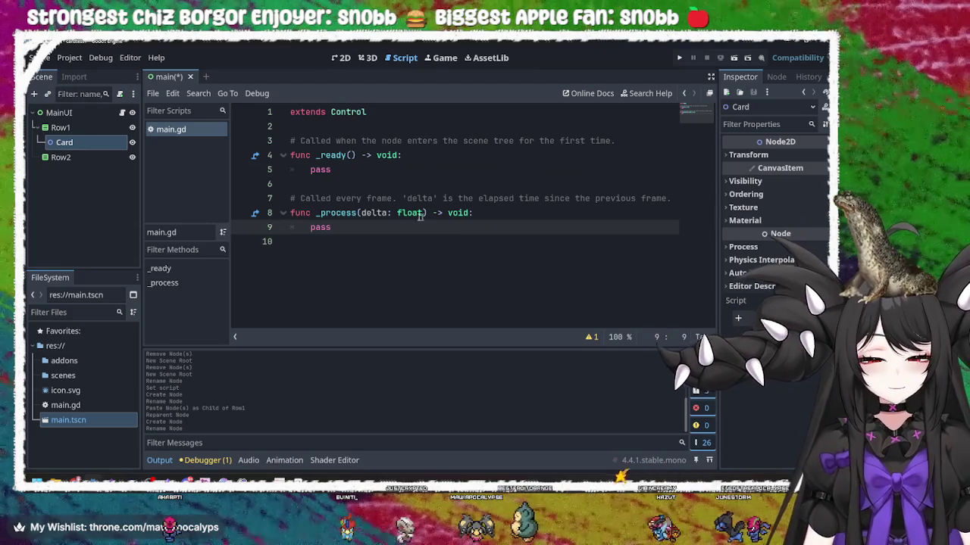
key("super+Tab")
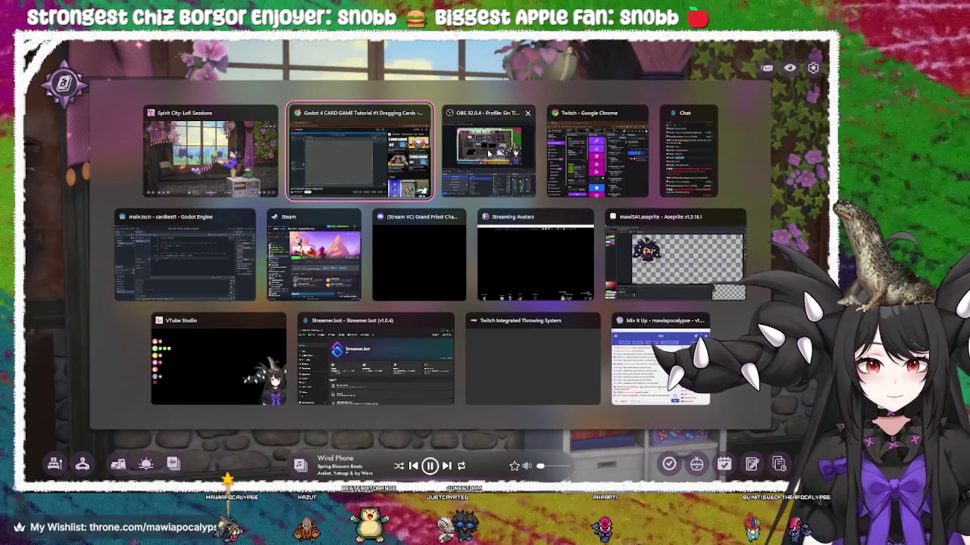
left_click(384, 167)
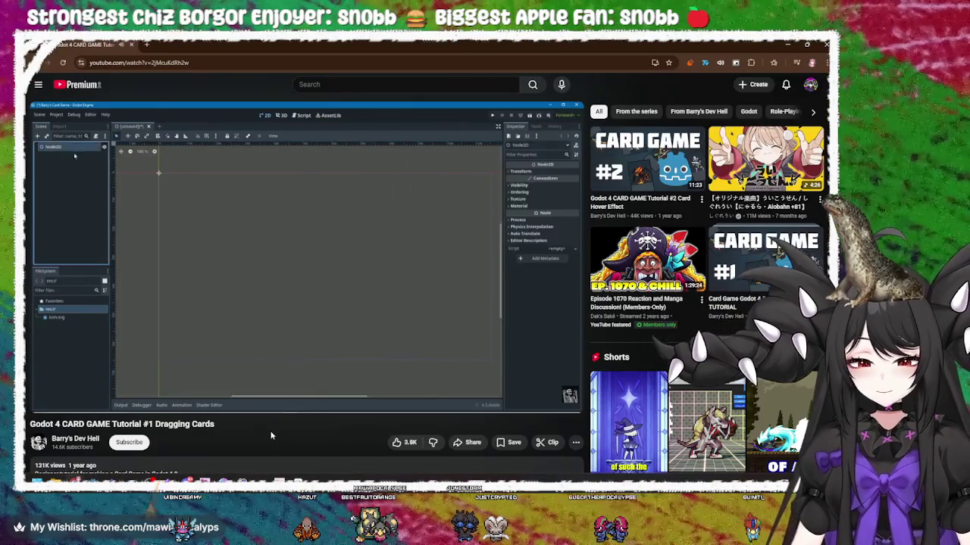
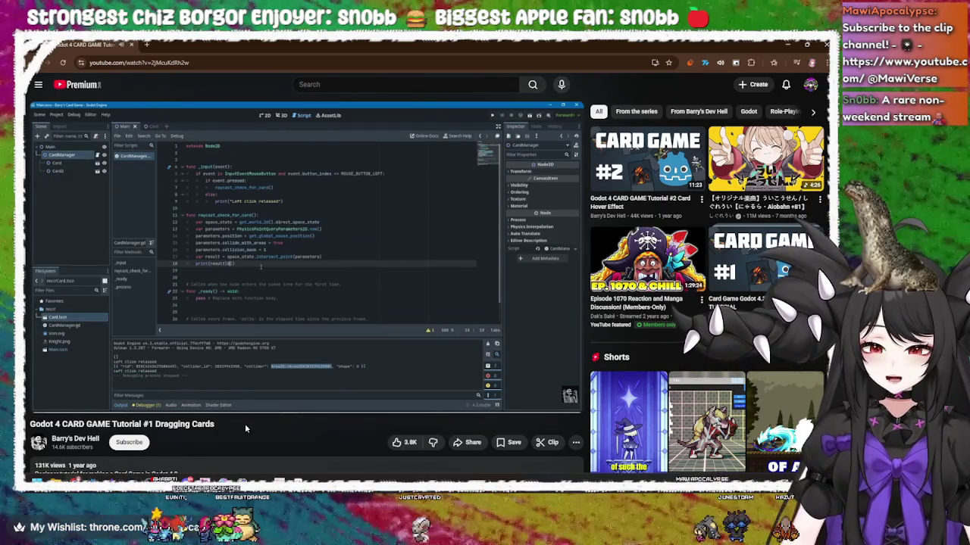
Pause the Godot 4 card tutorial briefly, then resume it to keep watching
left_click(260, 294)
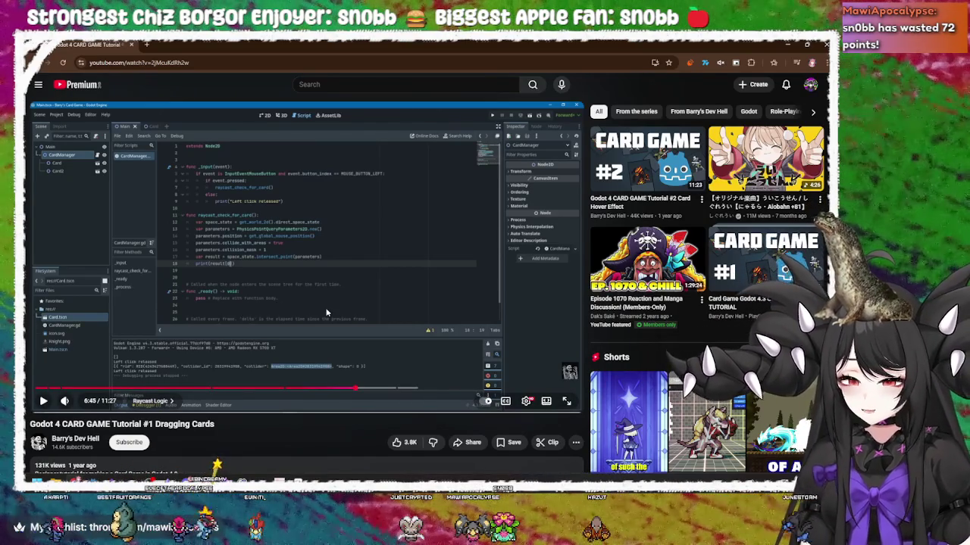
left_click(324, 310)
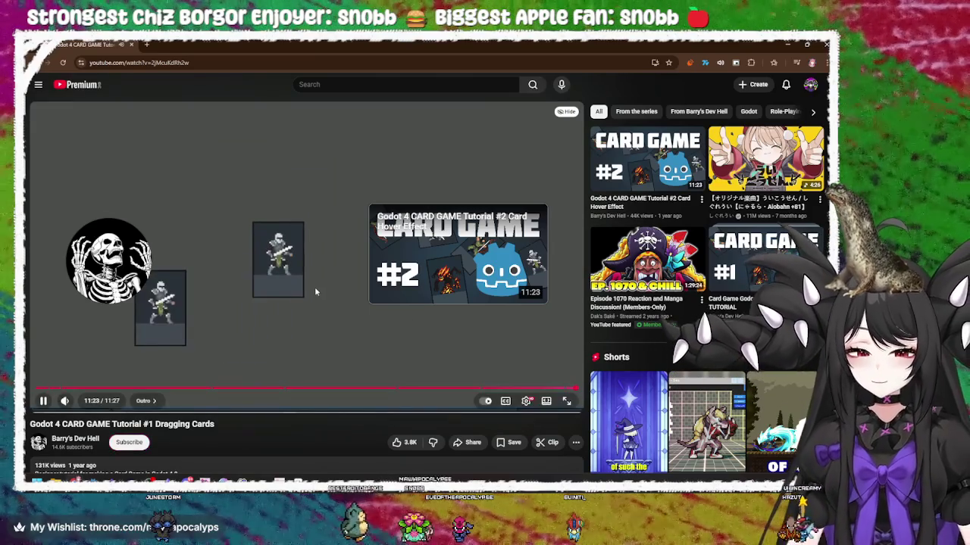
Stop the tutorial and switch from the browser to the Godot project window
left_click(315, 286)
left_click(788, 44)
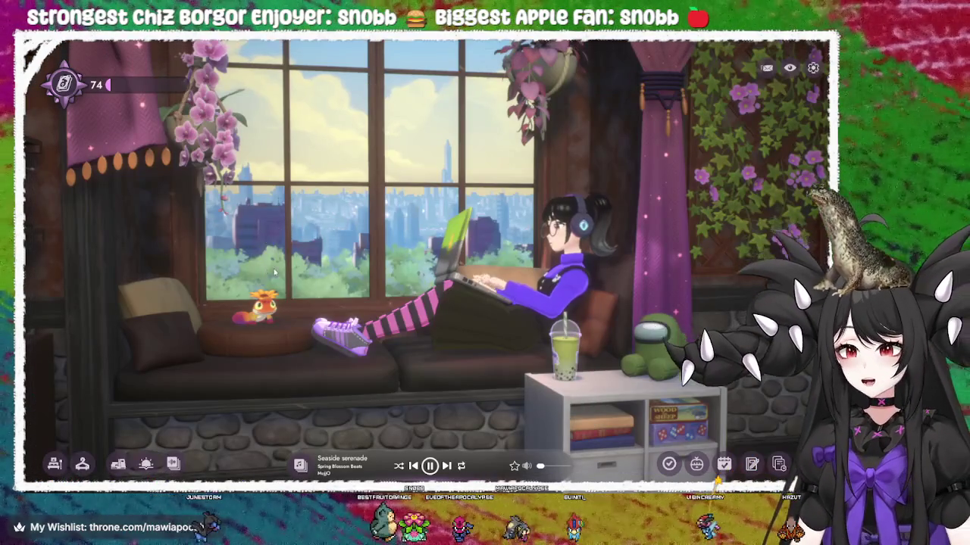
key("super+Tab")
left_click(231, 255)
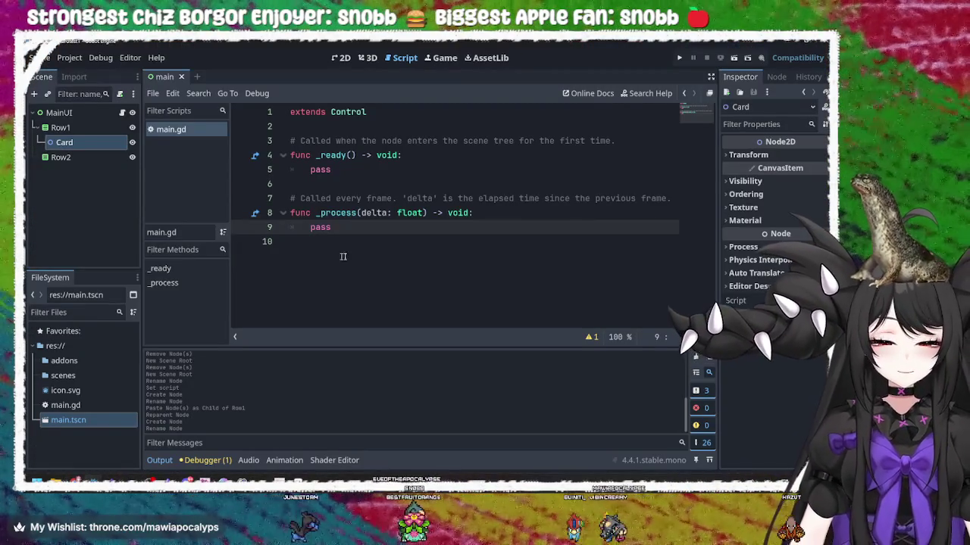
Add a Node2D child under MainUI and move it directly above Row1
left_click(76, 128)
left_click(78, 143)
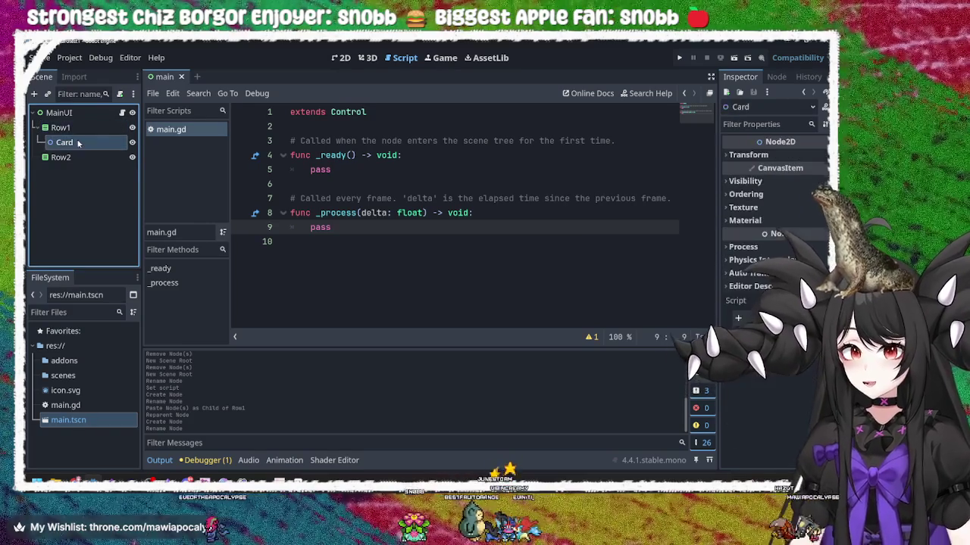
left_click(75, 113)
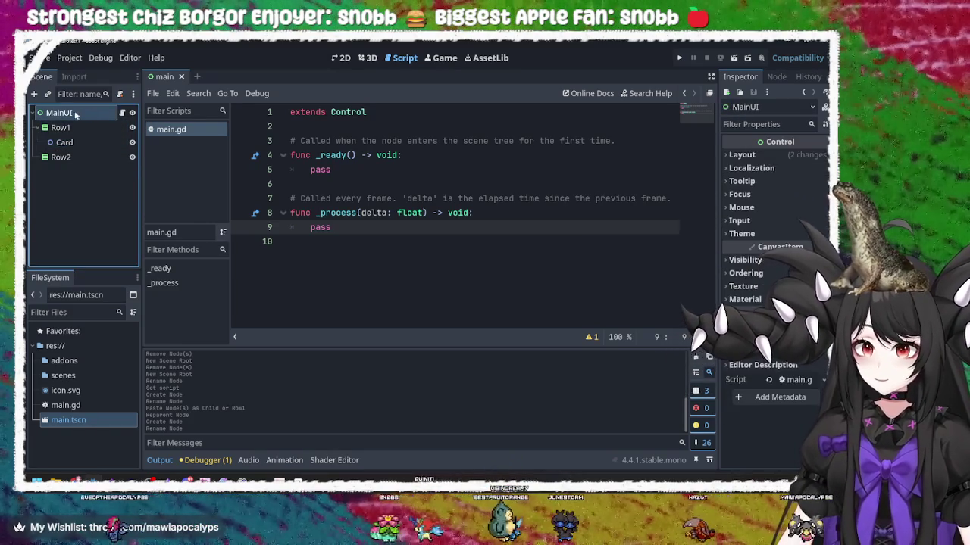
right_click(77, 113)
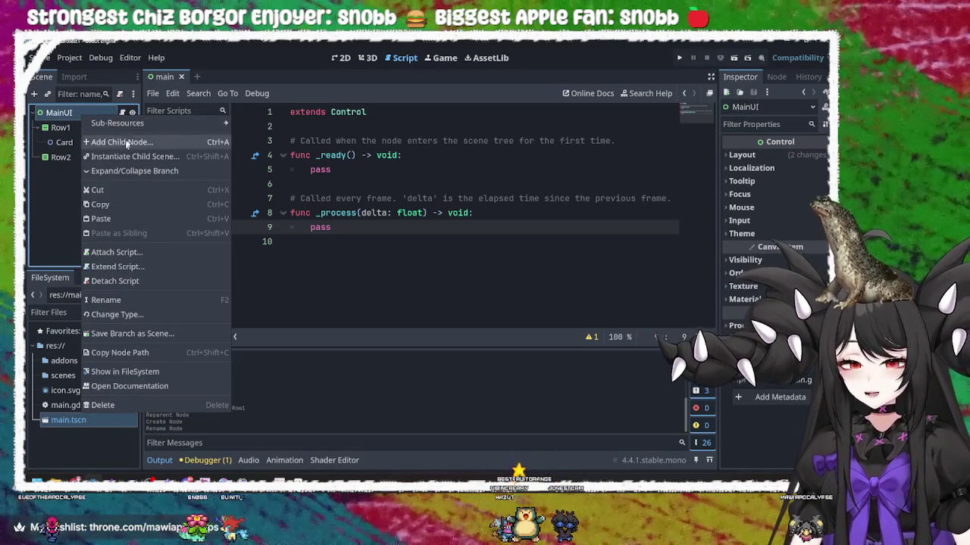
mouse_move(134, 126)
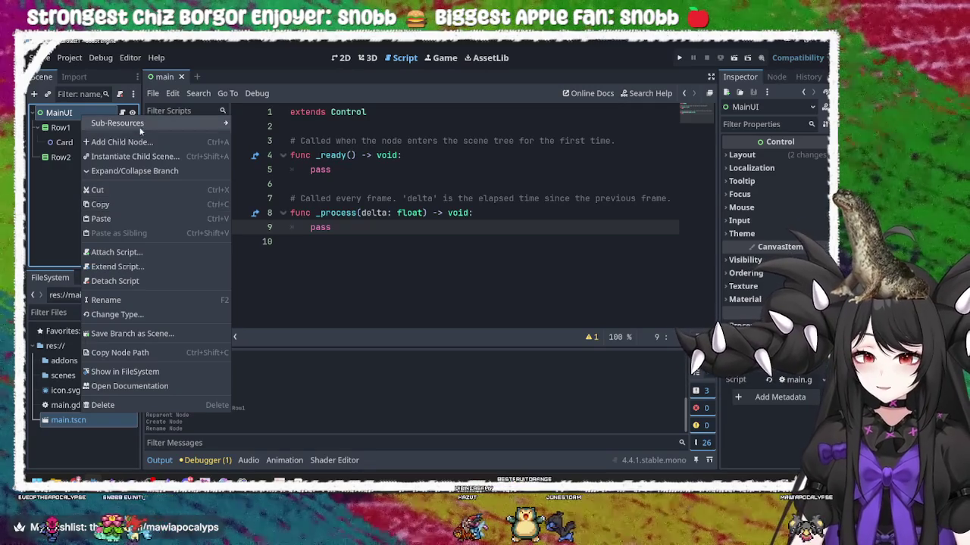
left_click(139, 146)
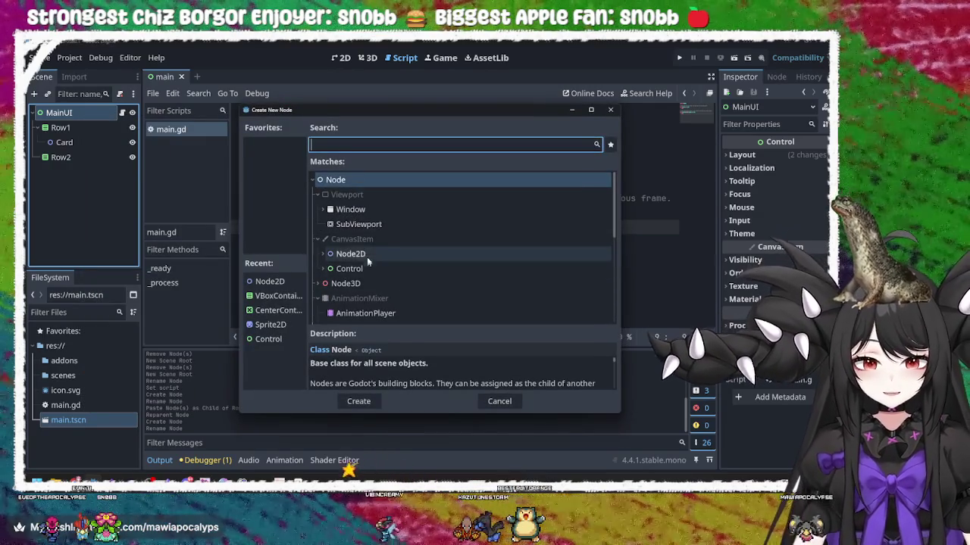
double_click(350, 254)
left_click_drag(72, 169, 81, 121)
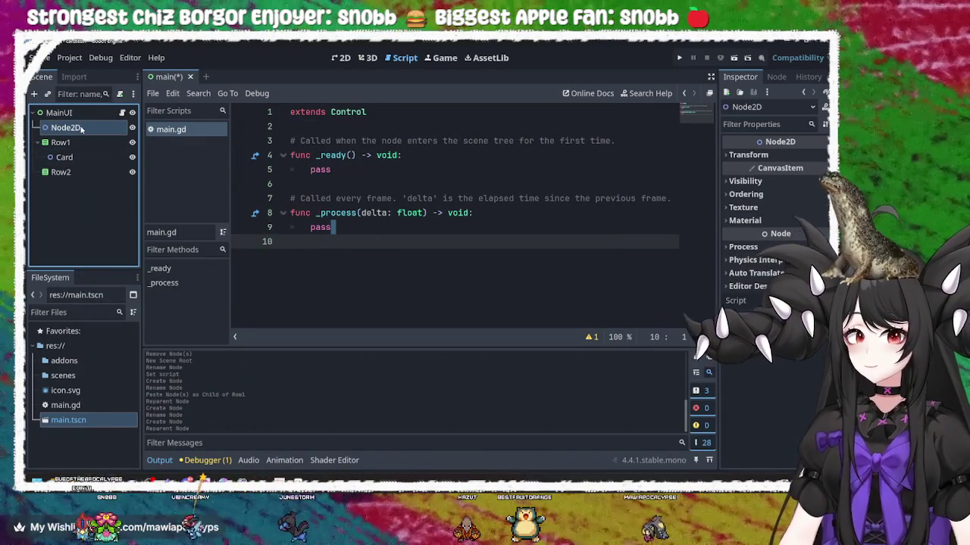
Rename the new Node2D to CardManager
double_click(81, 128)
type("C")
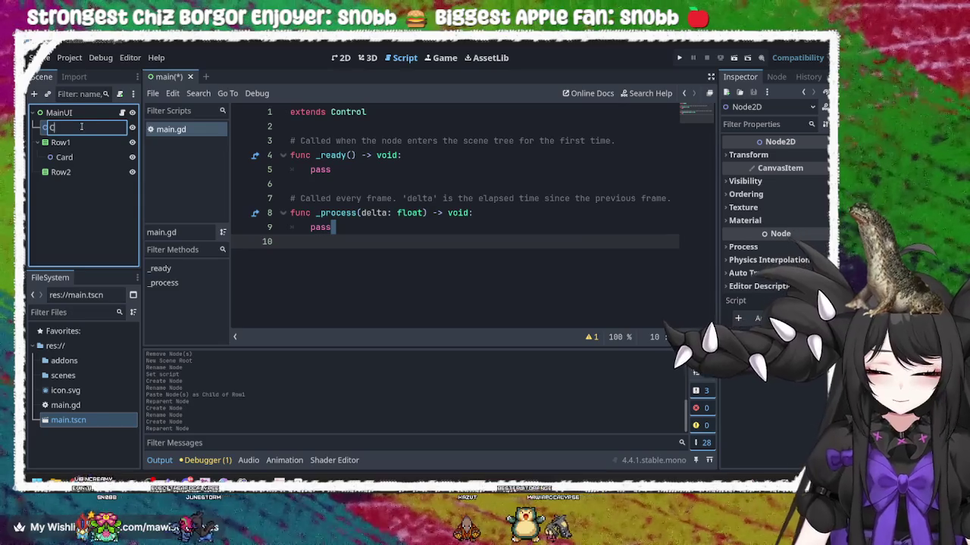
type("ardManager")
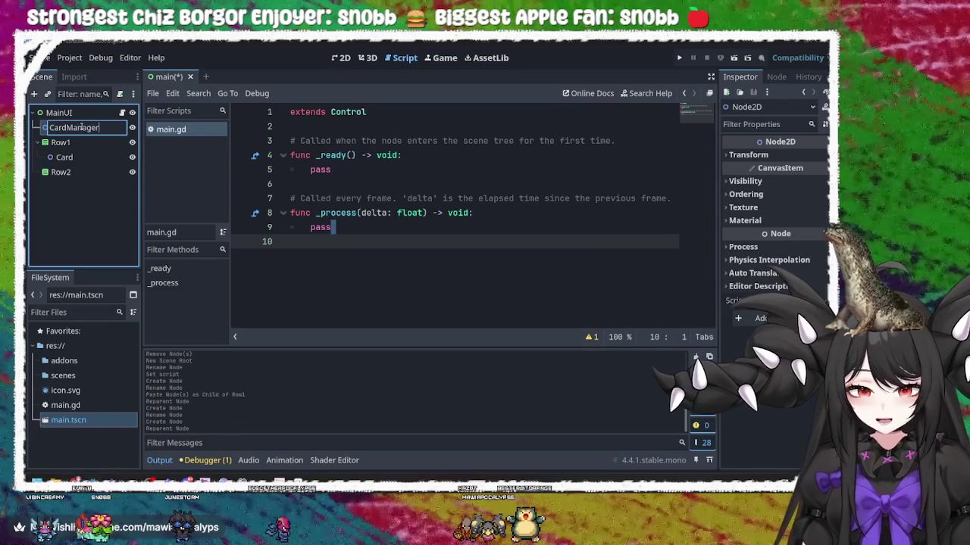
key("Return")
right_click(81, 129)
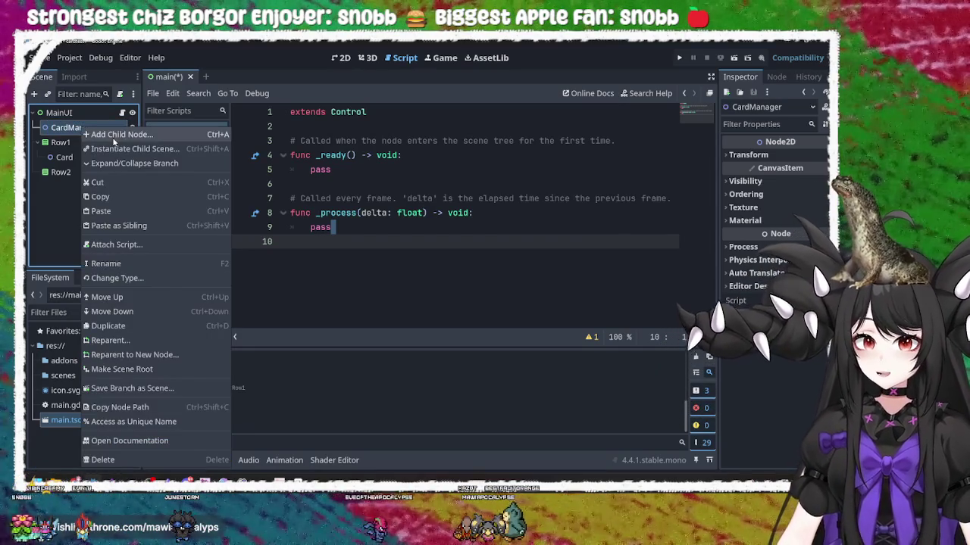
left_click(85, 134)
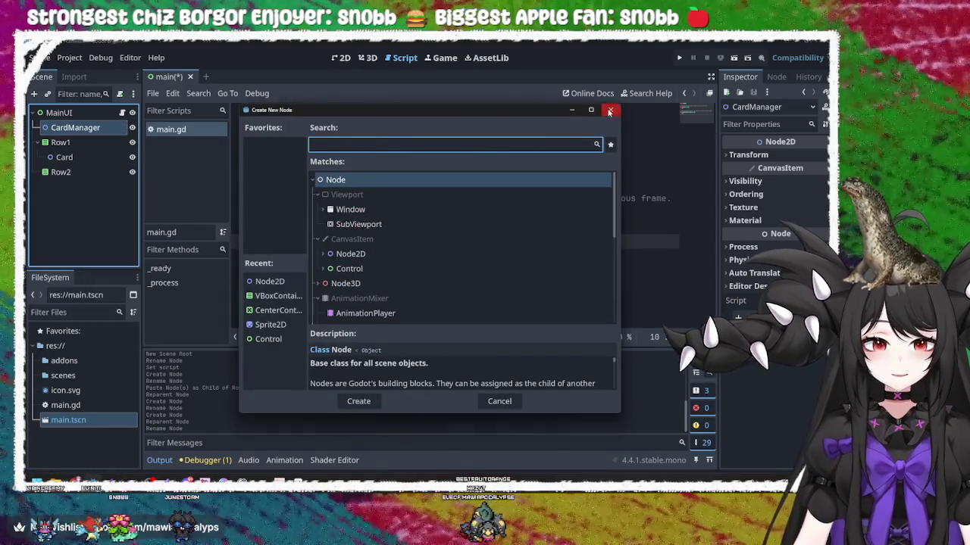
left_click(610, 110)
Reparent the Card node under CardManager, keeping its name, and reselect CardManager
left_click_drag(65, 157, 77, 130)
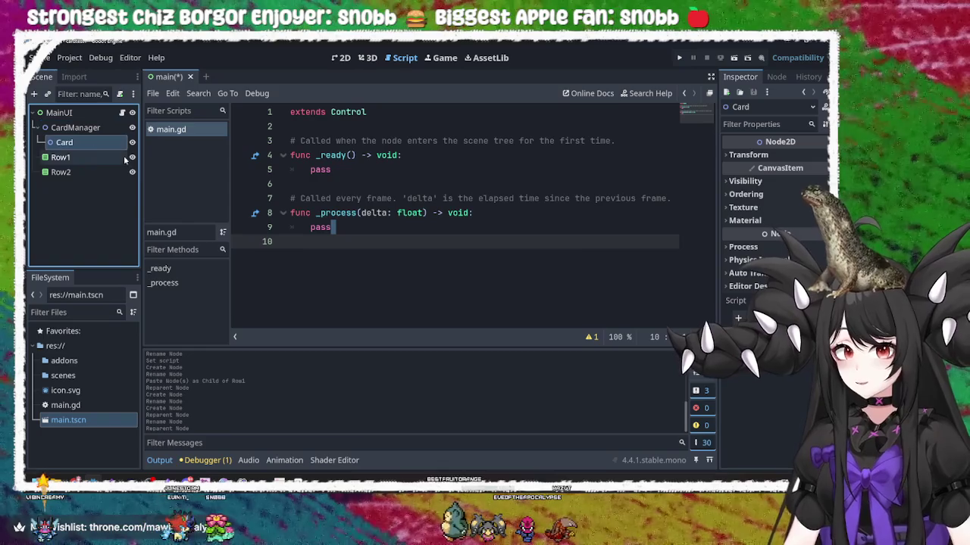
double_click(95, 144)
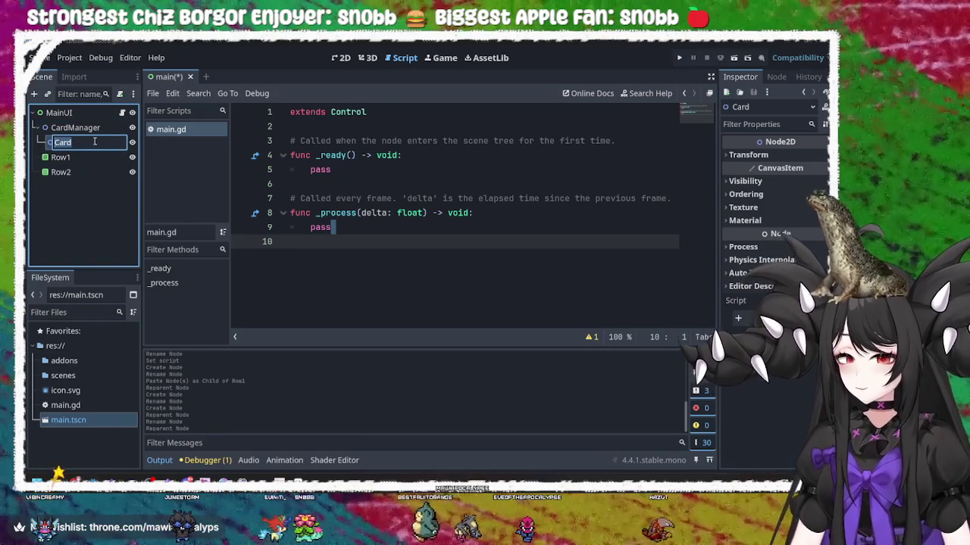
key("Return")
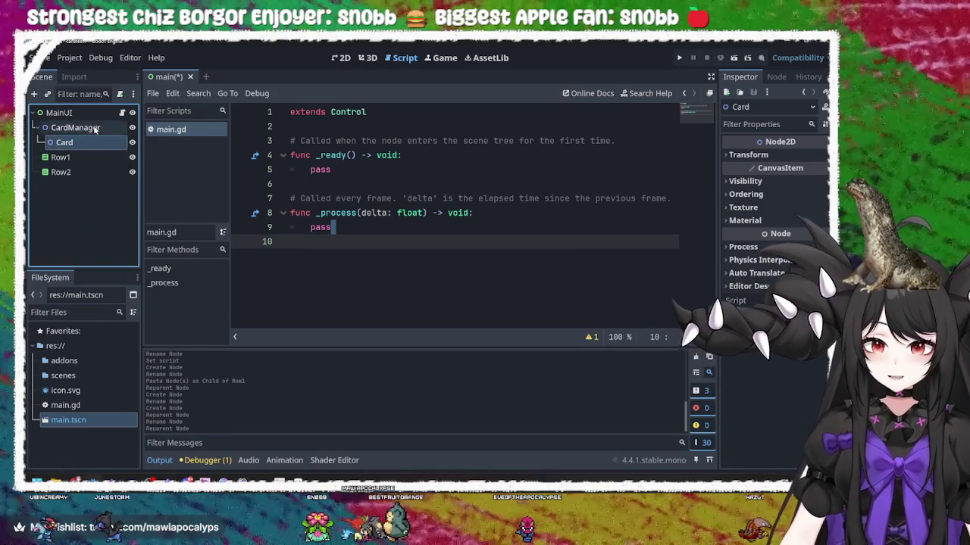
left_click(114, 128)
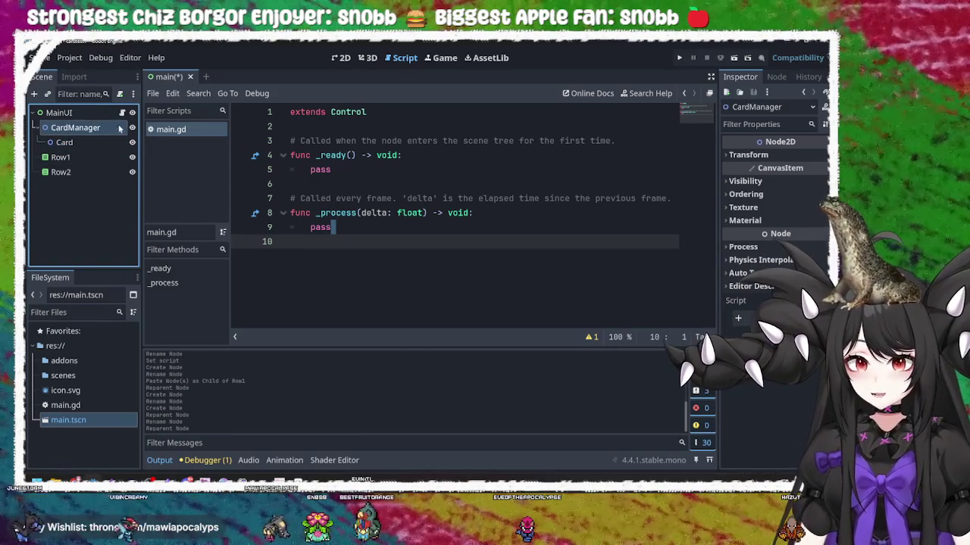
right_click(112, 130)
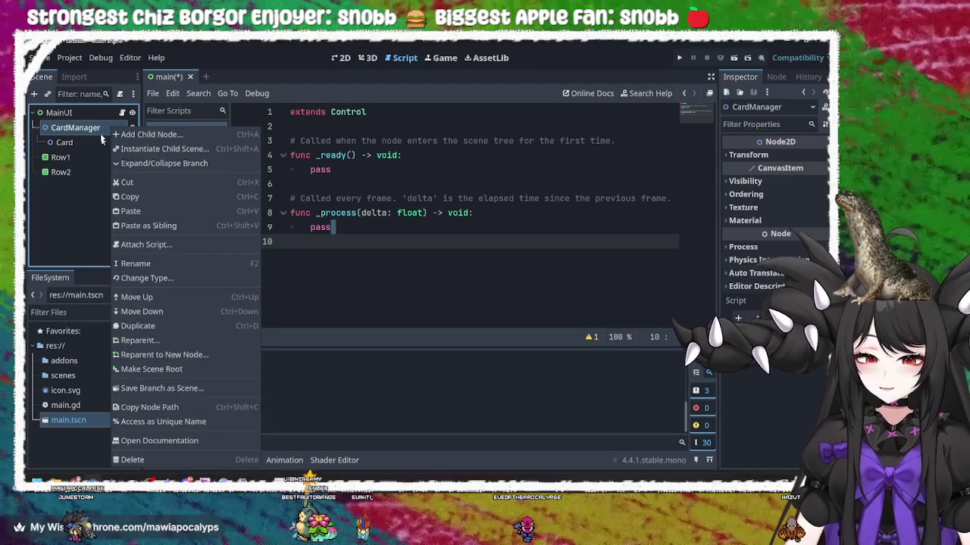
Attach a new script to CardManager and add an _input(event: InputEvent) function via autocomplete
left_click(102, 135)
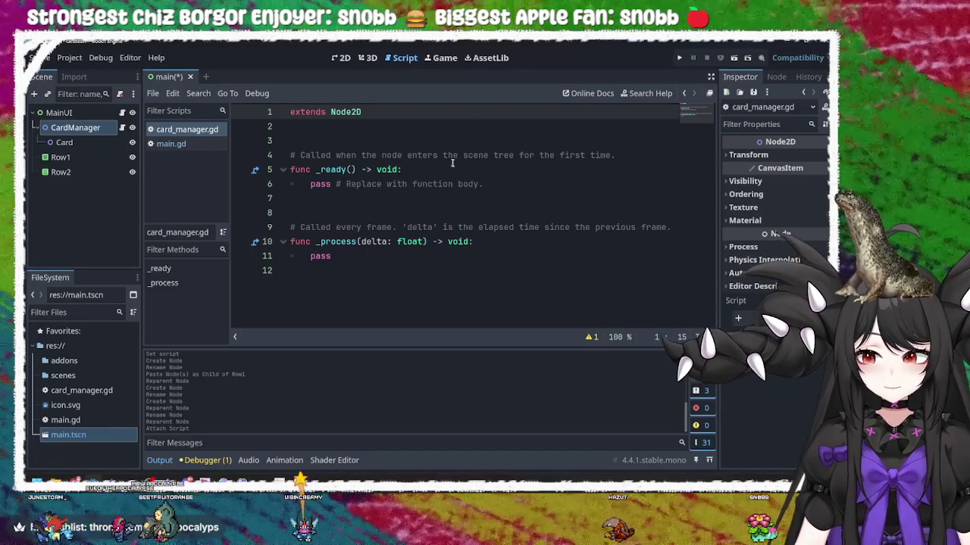
left_click(352, 295)
key("Return")
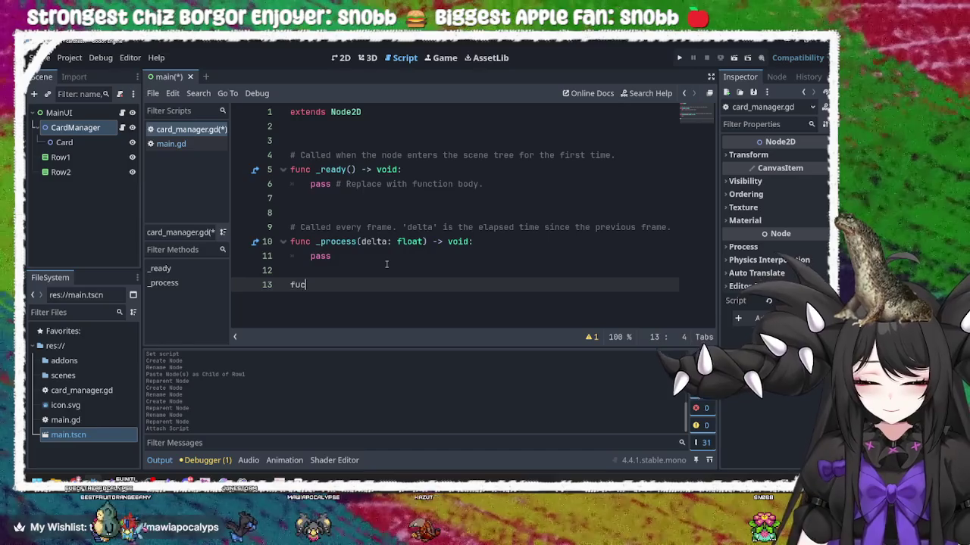
type("c ")
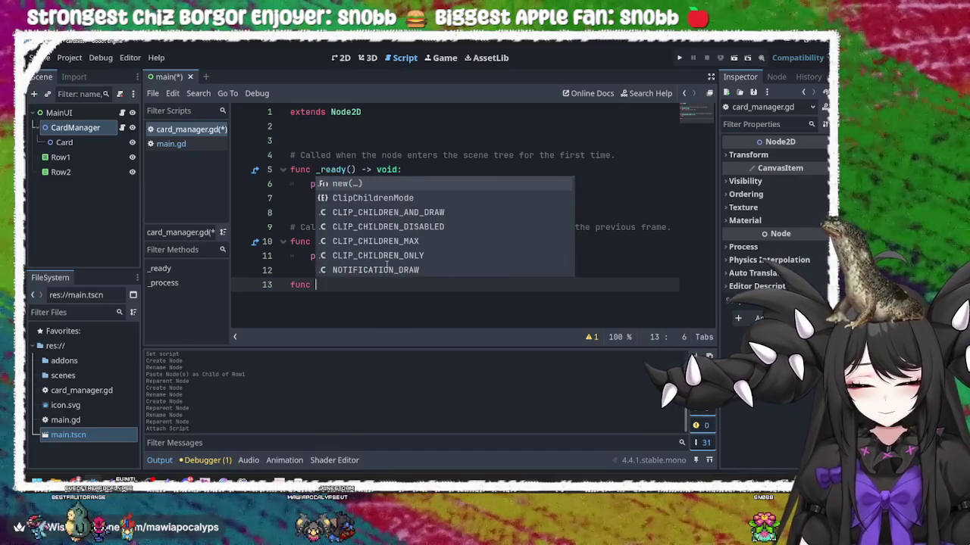
type("_")
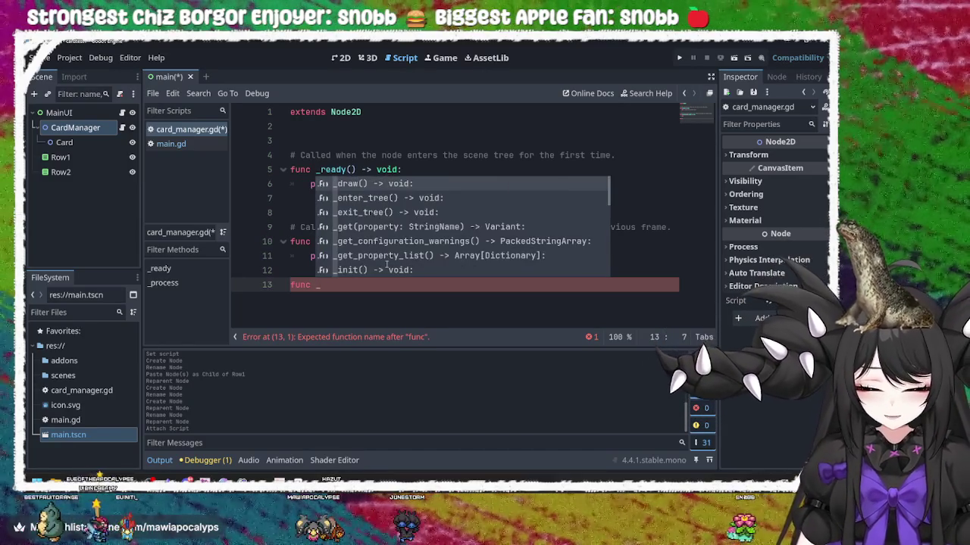
type("in")
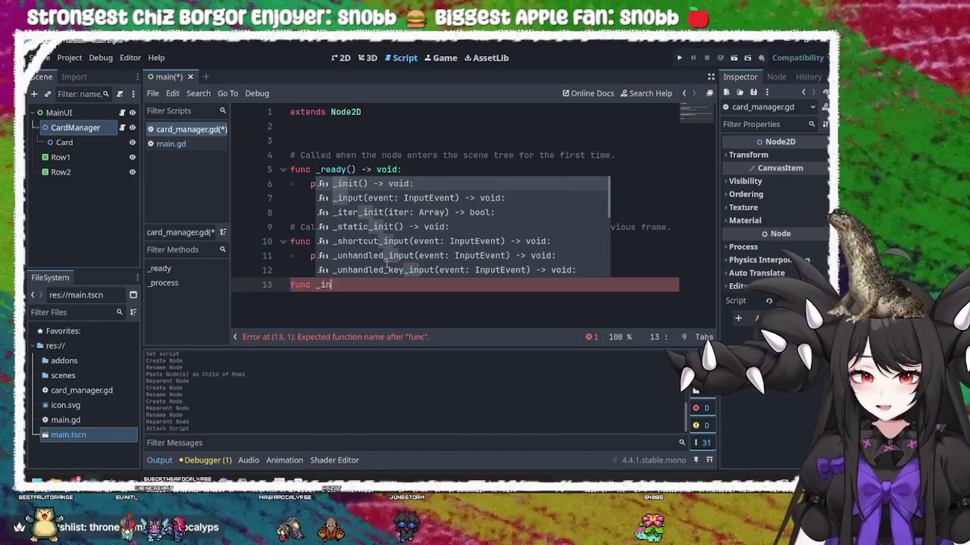
key("Return")
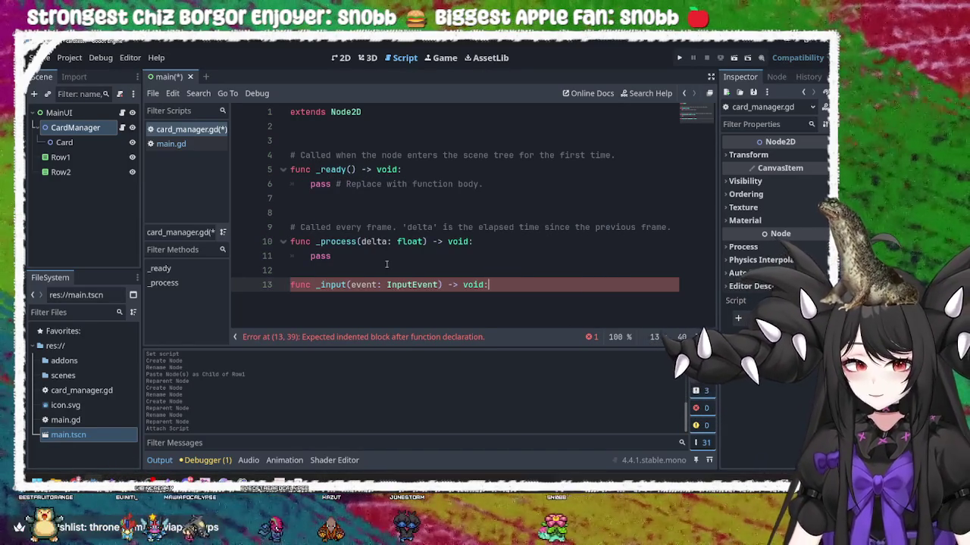
key("Return")
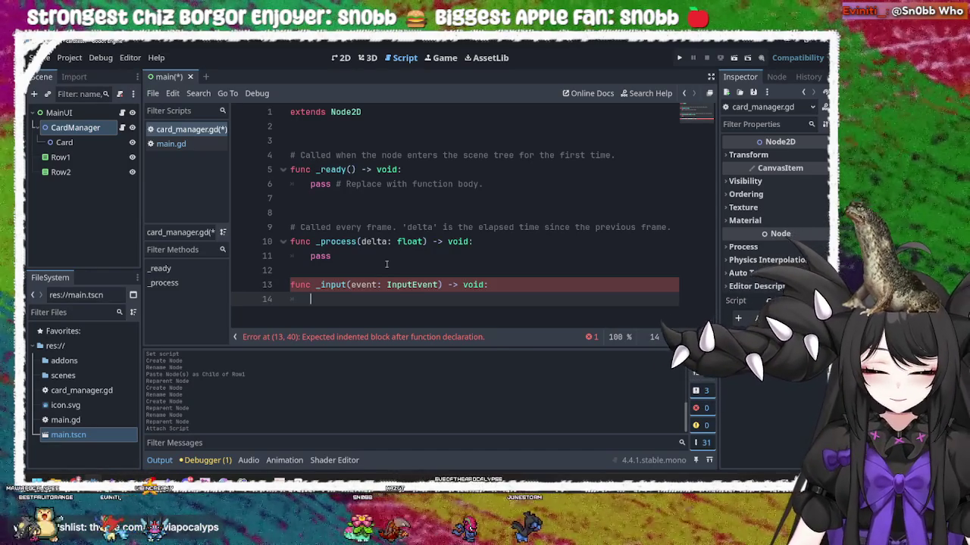
Begin the _input body with an 'if event ==' condition line
type("ifevent")
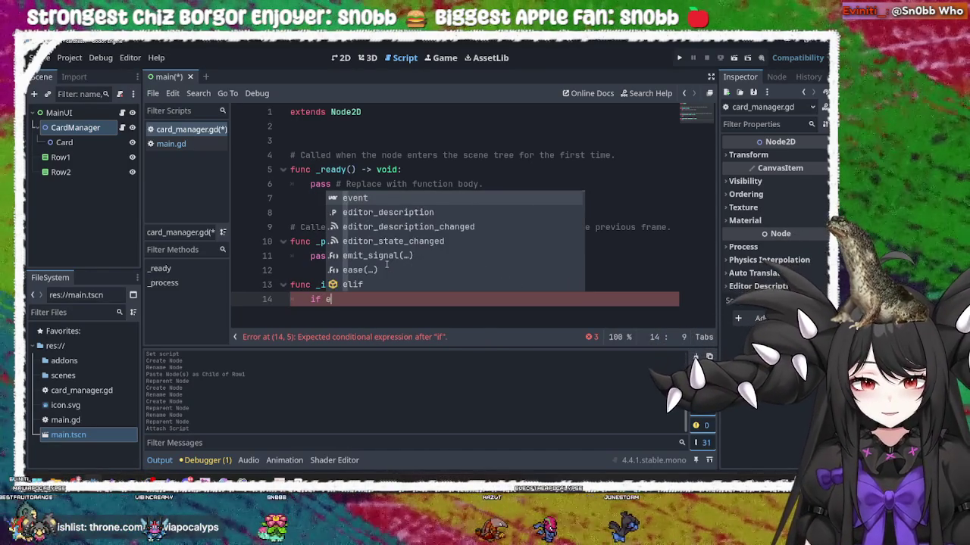
key("BackSpace")
key("BackSpace")
key("BackSpace")
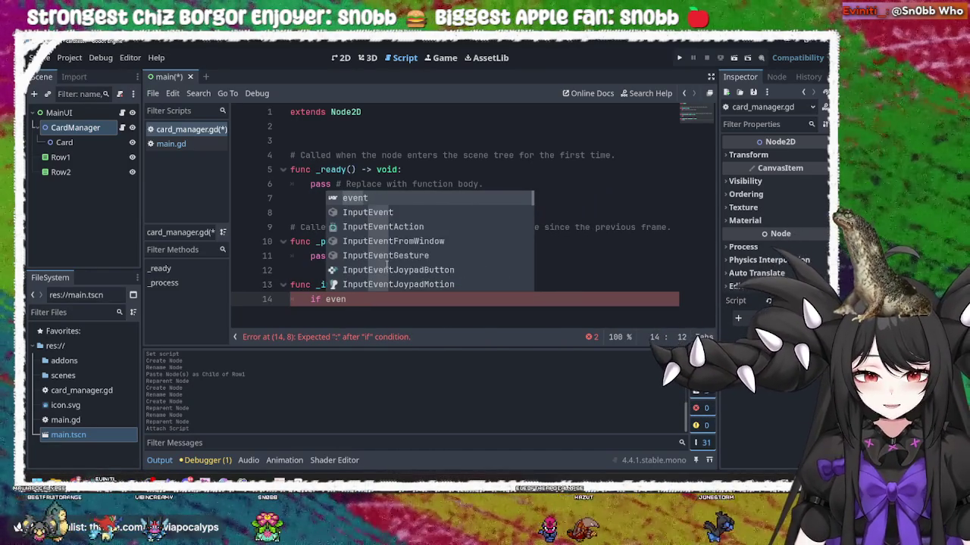
key("BackSpace")
key("BackSpace")
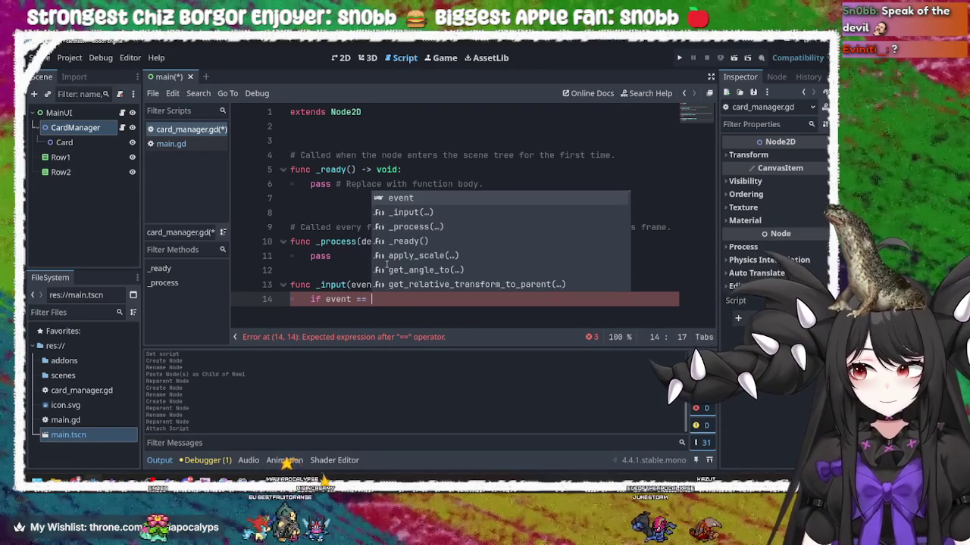
type("\"")
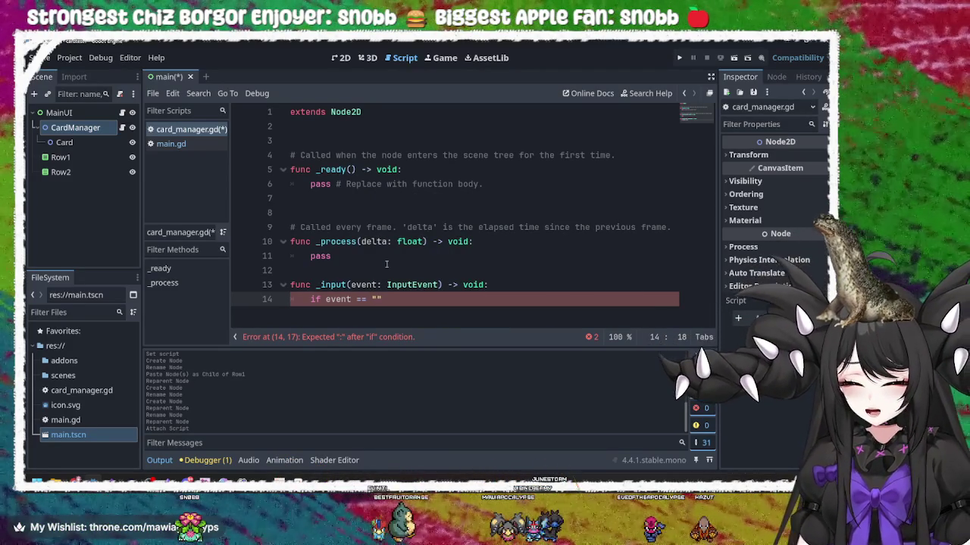
key("BackSpace")
key("BackSpace")
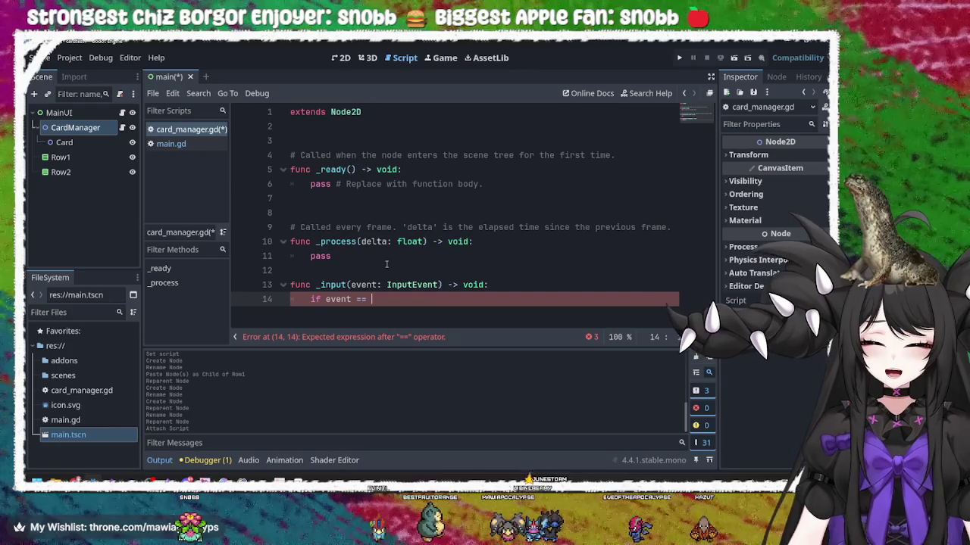
key("alt+Tab")
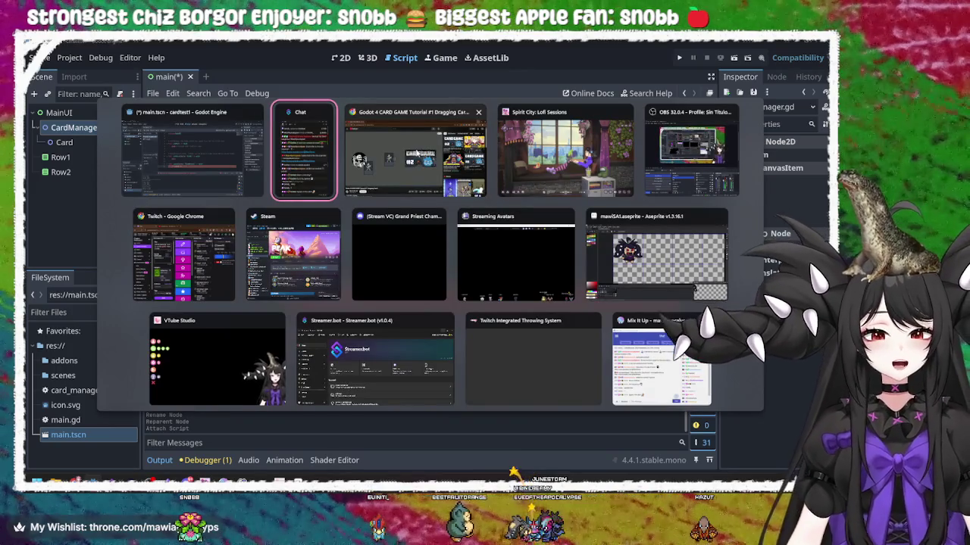
Return to Godot and open the Input Map in Project Settings
key("alt+shift+Tab")
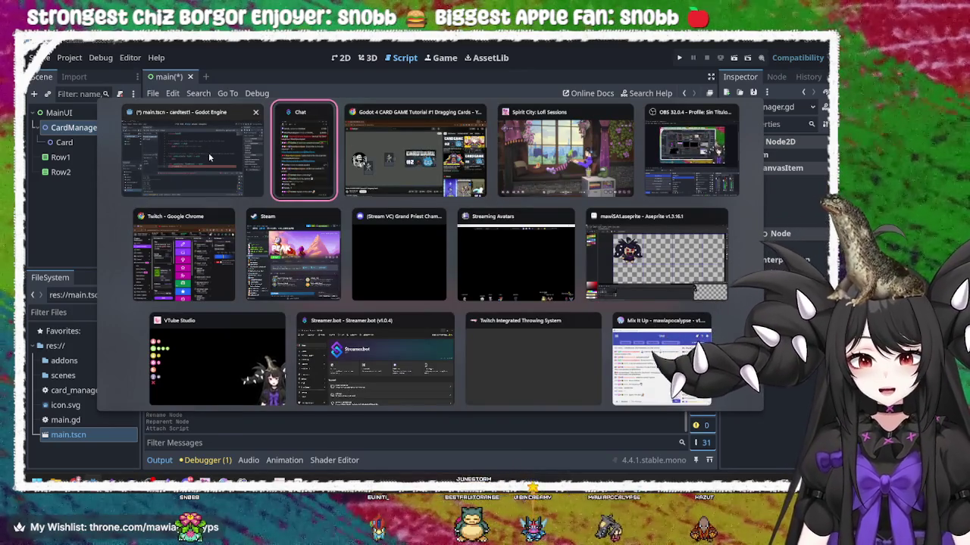
key("alt+Tab")
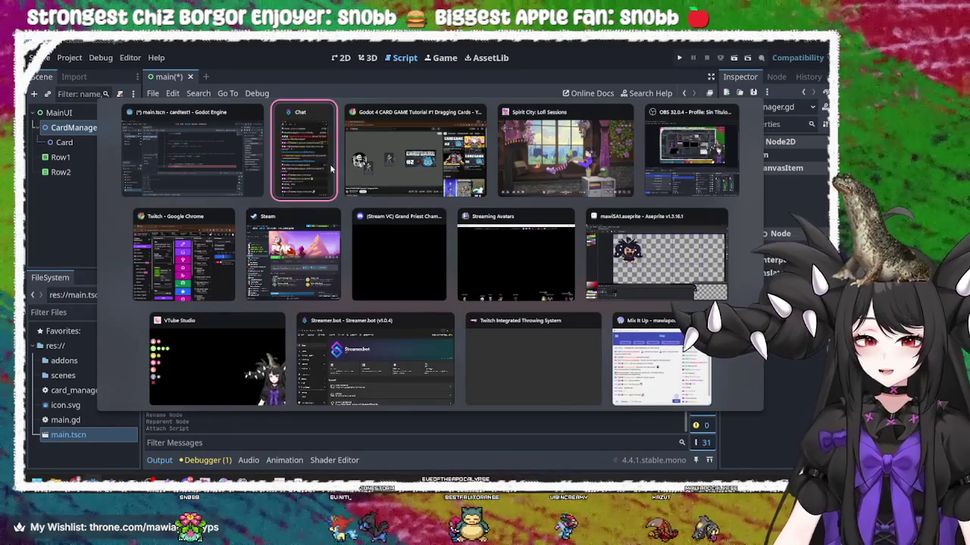
left_click(231, 162)
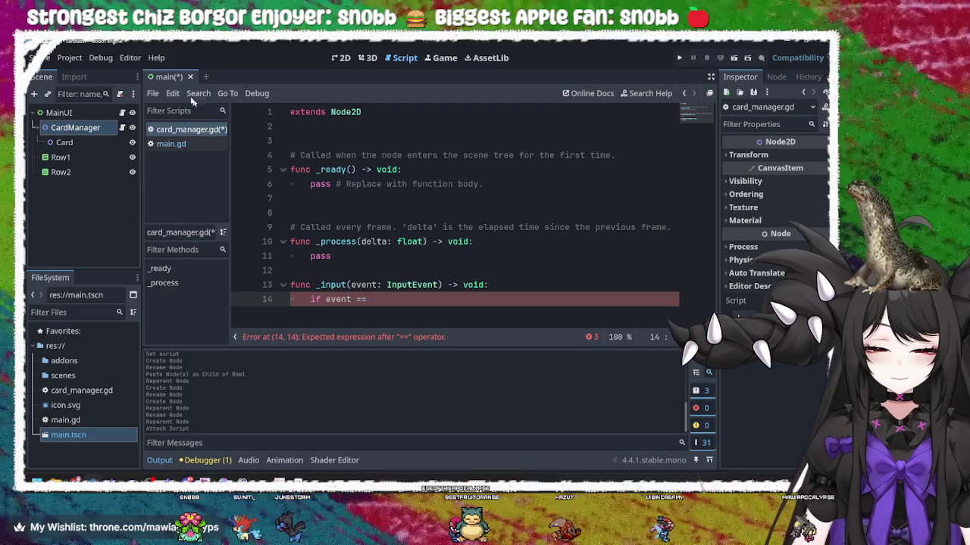
left_click(68, 57)
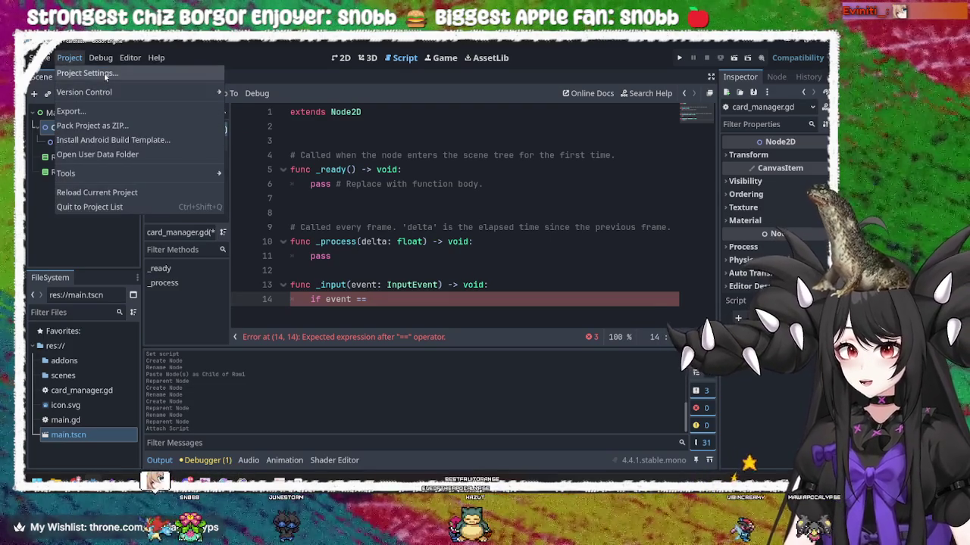
left_click(76, 72)
left_click(241, 128)
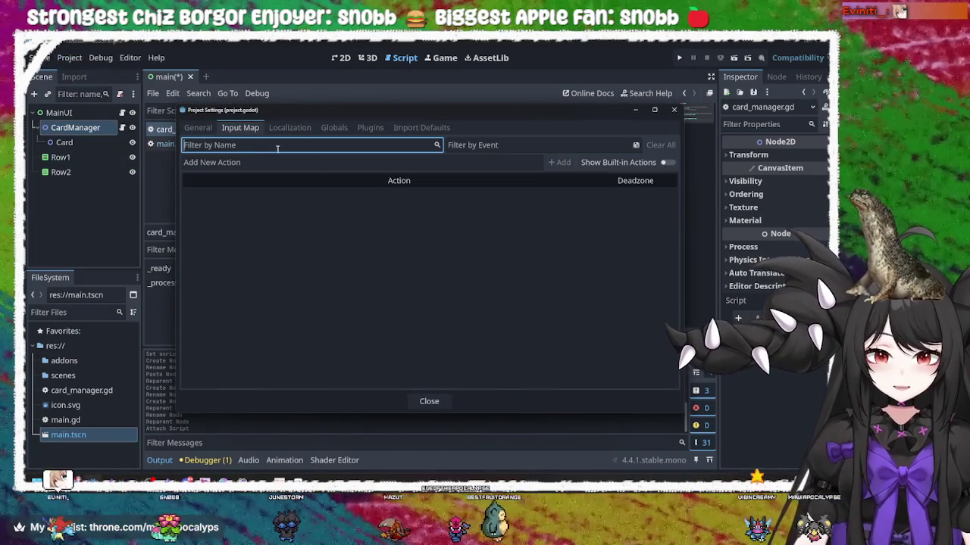
Add a new input action named 'click'
left_click(568, 194)
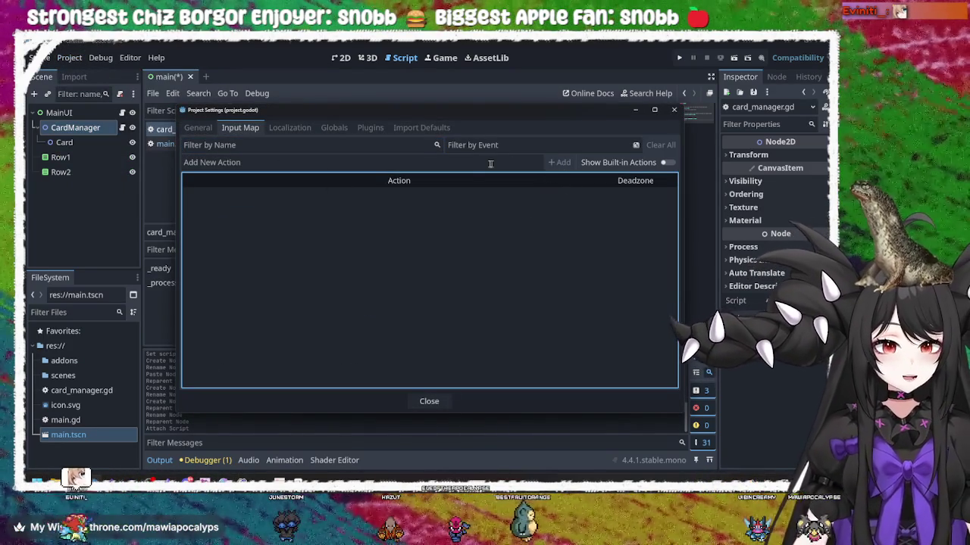
left_click(484, 163)
left_click(562, 165)
left_click(505, 164)
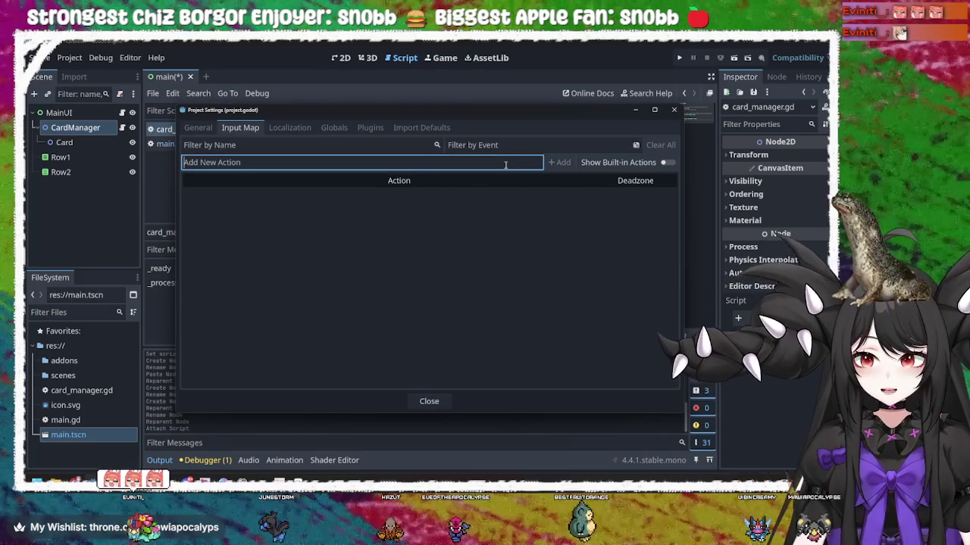
type("click")
key("BackSpace")
key("BackSpace")
key("BackSpace")
type("click")
key("Return")
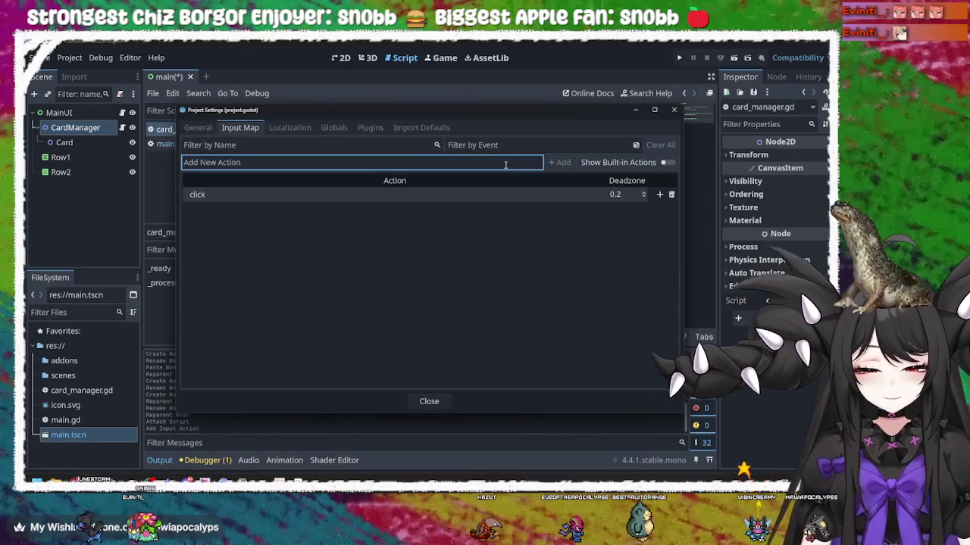
Bind the click action to Left Mouse Button and confirm
left_click(487, 194)
left_click(497, 196)
left_click(661, 194)
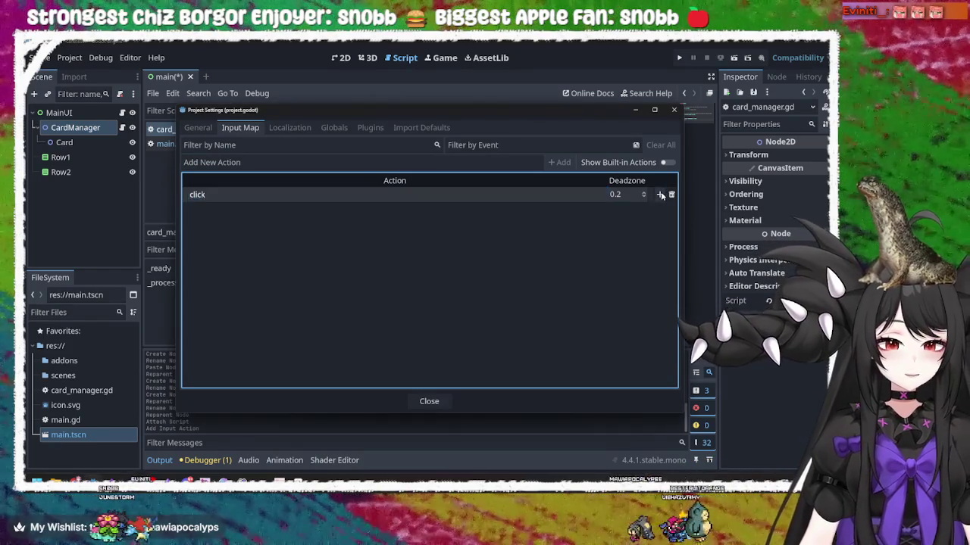
left_click(659, 195)
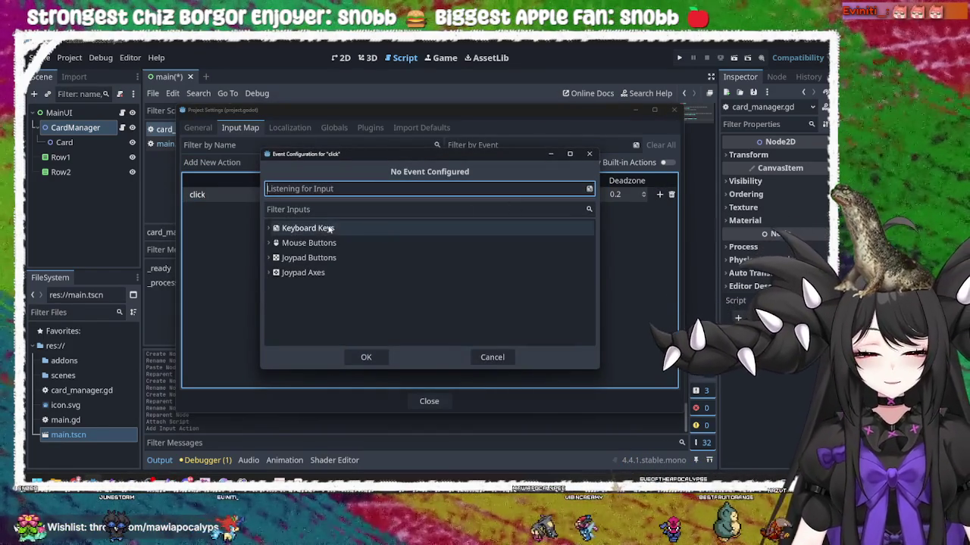
left_click(324, 249)
left_click(269, 242)
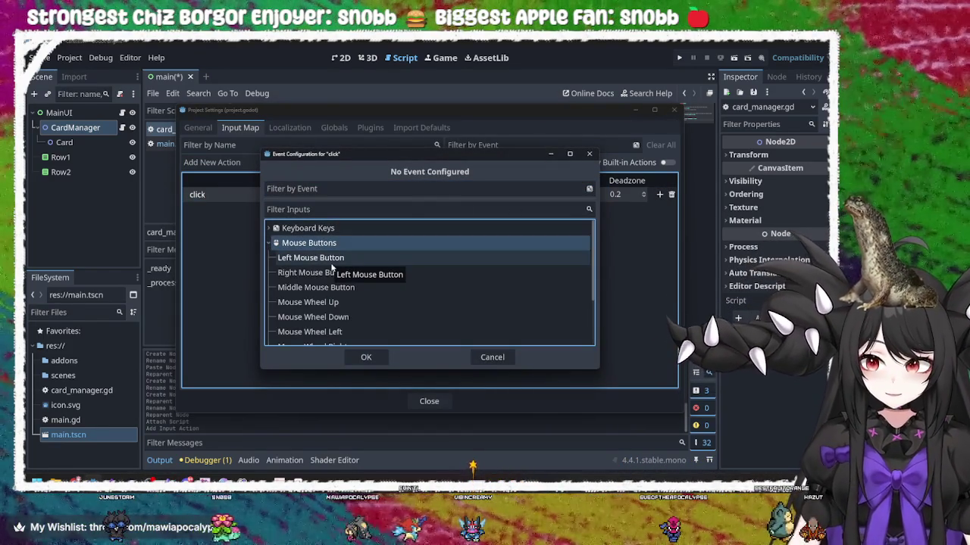
left_click(331, 261)
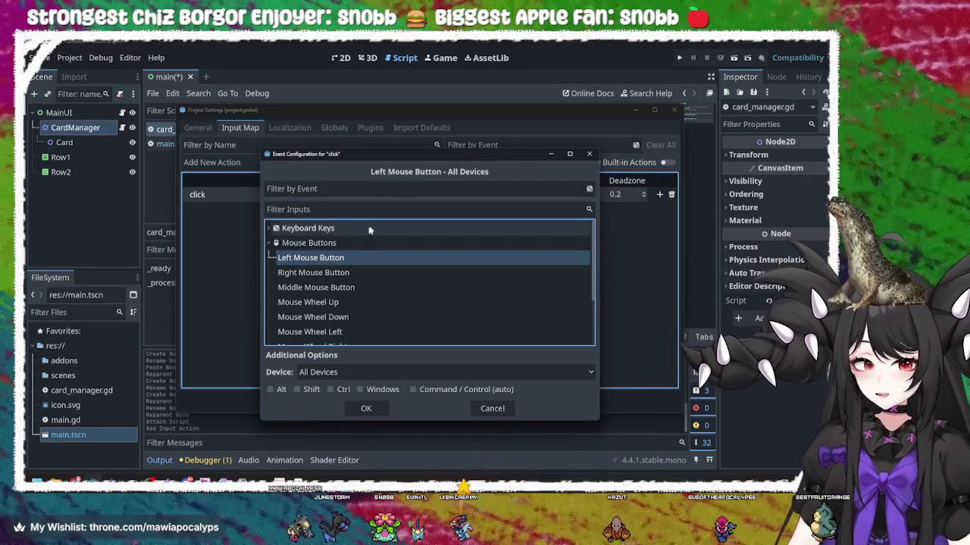
left_click(303, 273)
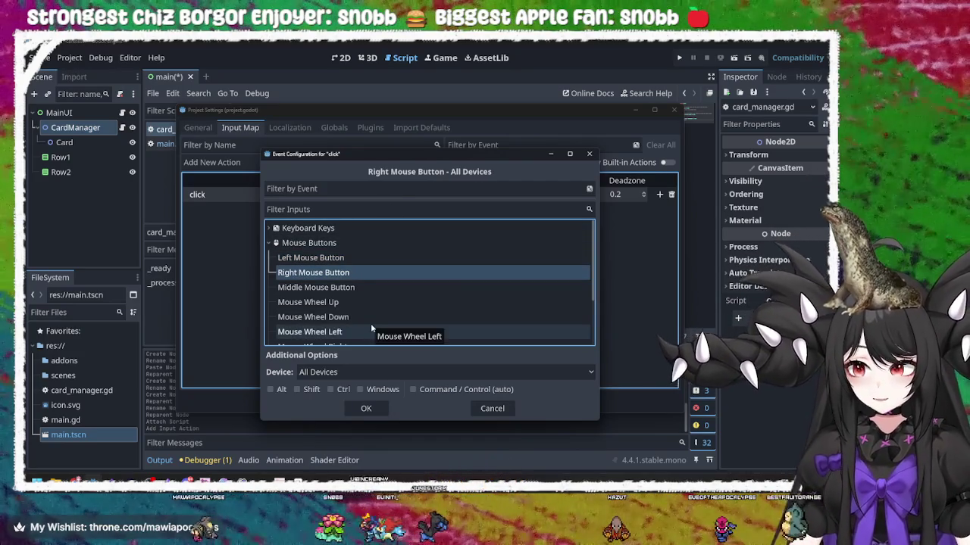
left_click(330, 259)
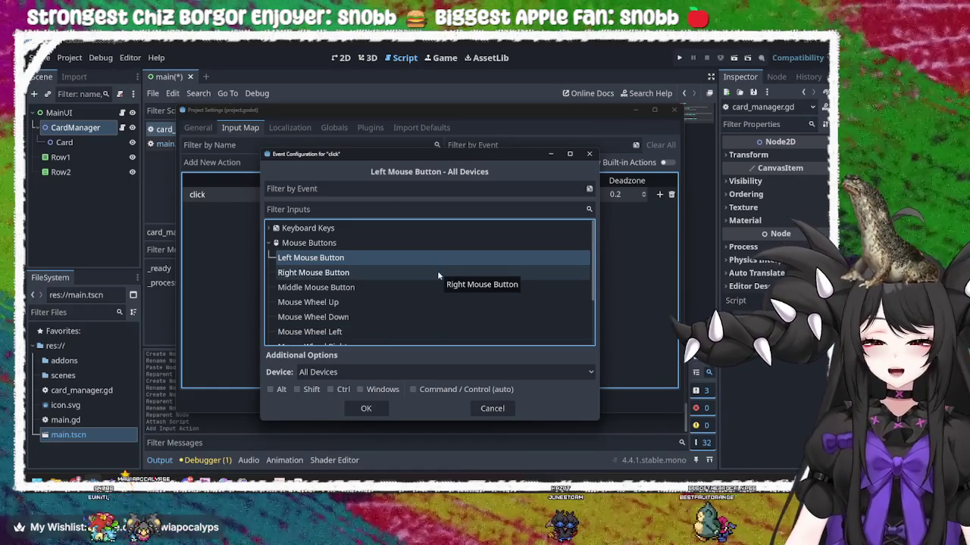
left_click(380, 411)
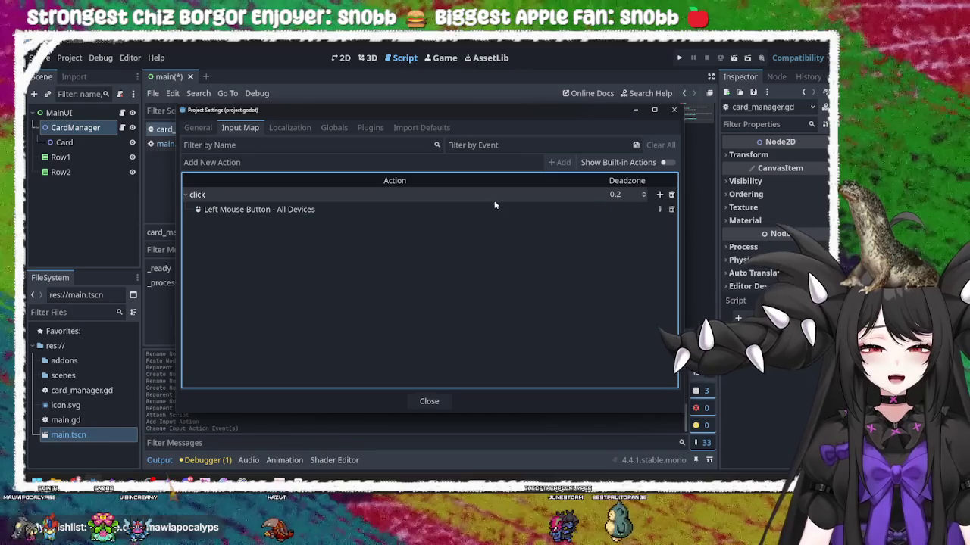
left_click(659, 194)
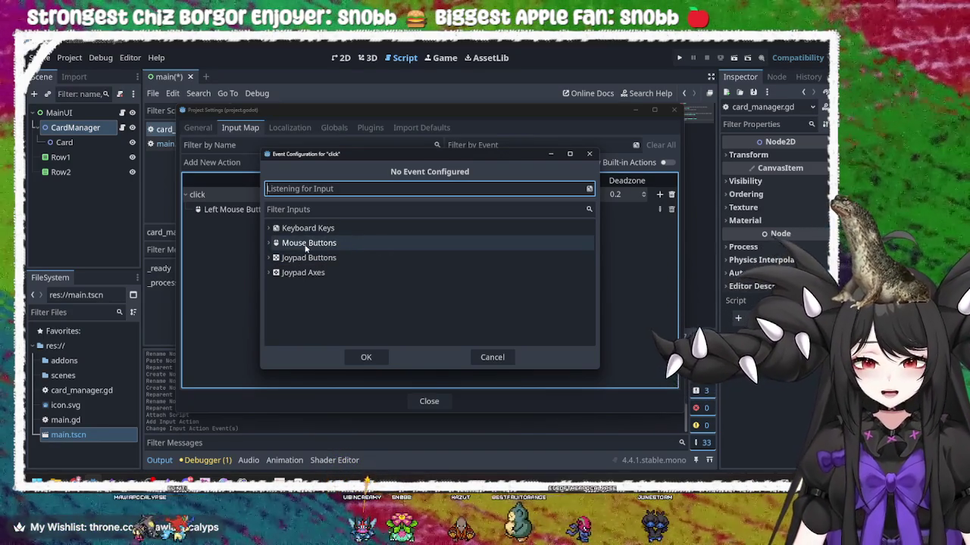
left_click(270, 242)
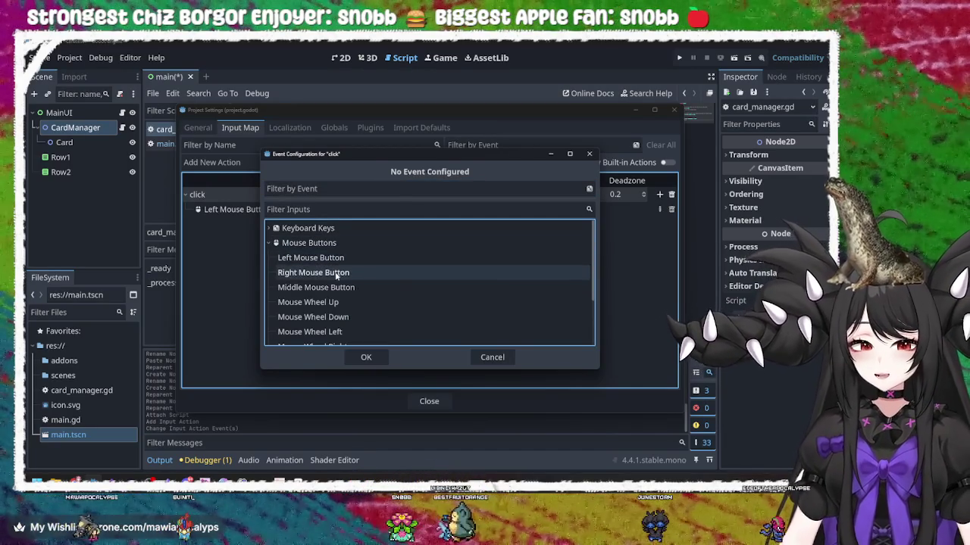
left_click(336, 272)
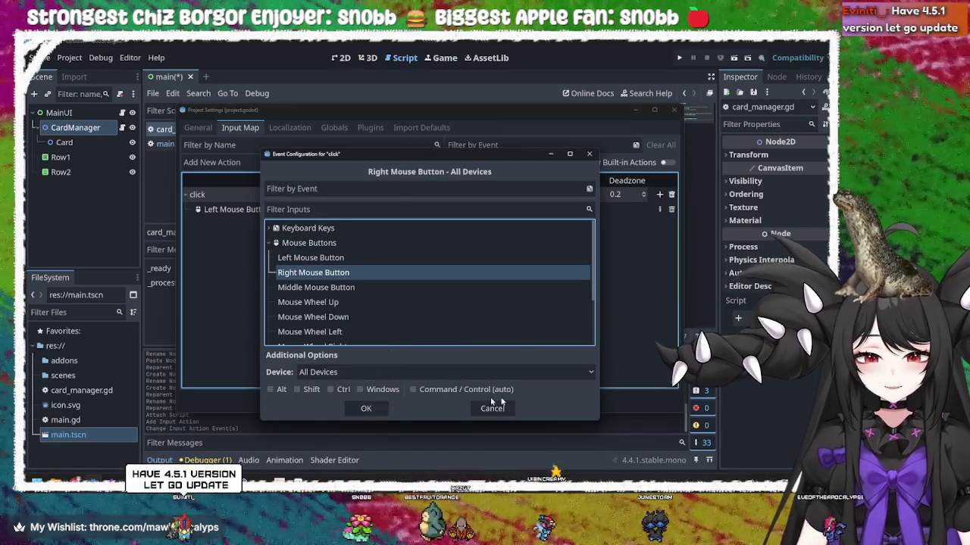
left_click(589, 154)
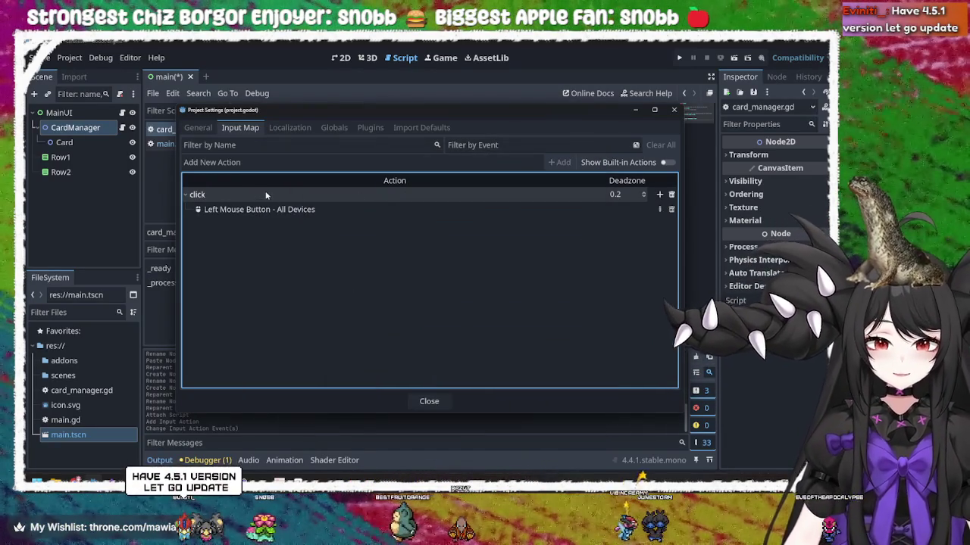
Rename the 'click' action to 'click_r', then add a new 'click_l' action below it
double_click(227, 196)
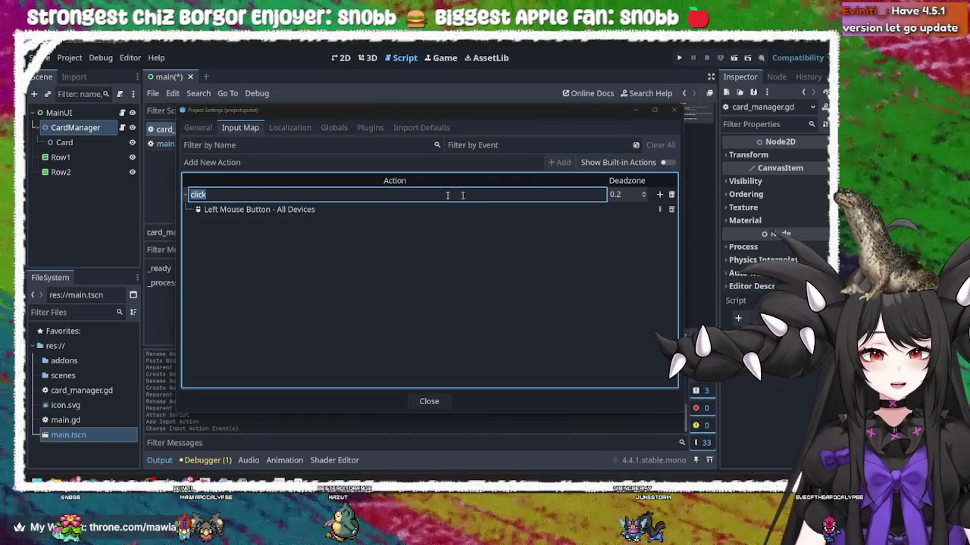
left_click(218, 194)
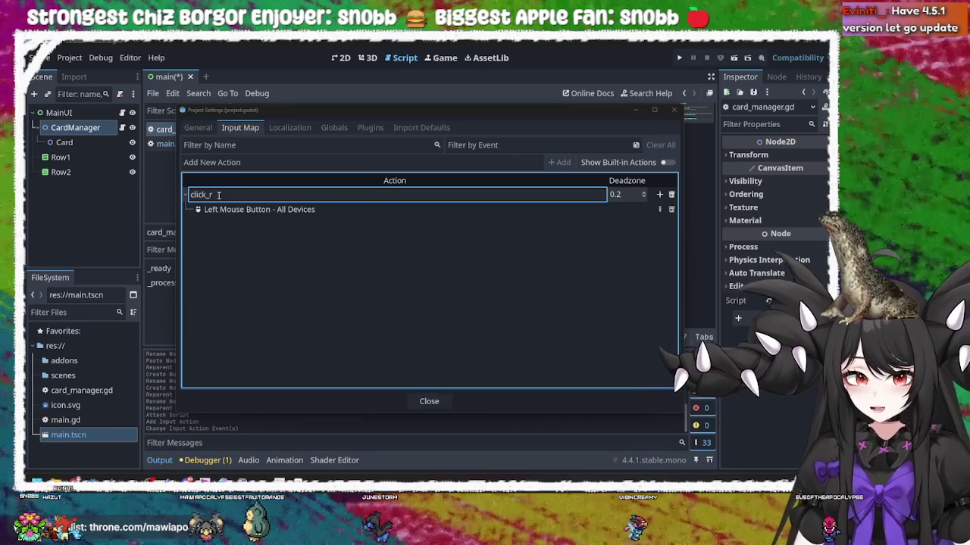
key("Return")
left_click(506, 165)
type("click")
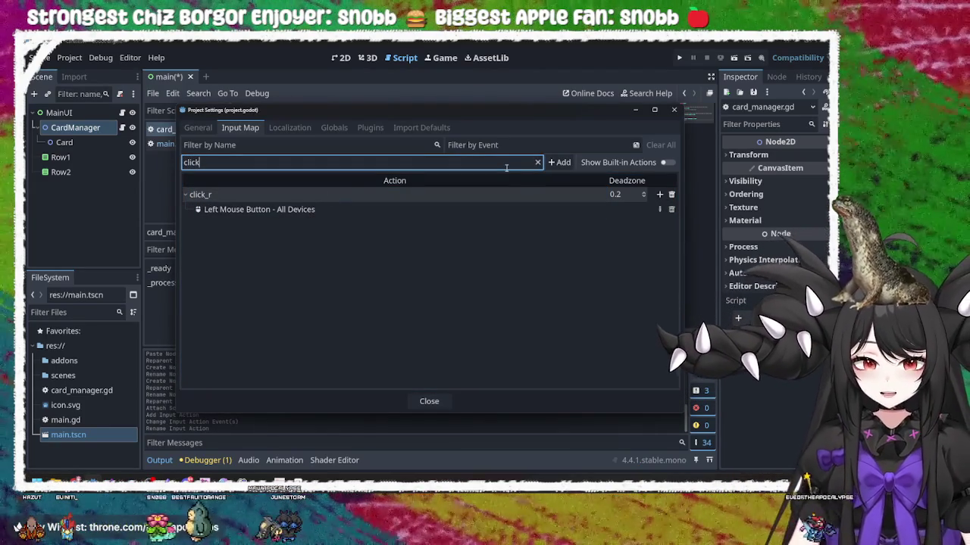
type("_l")
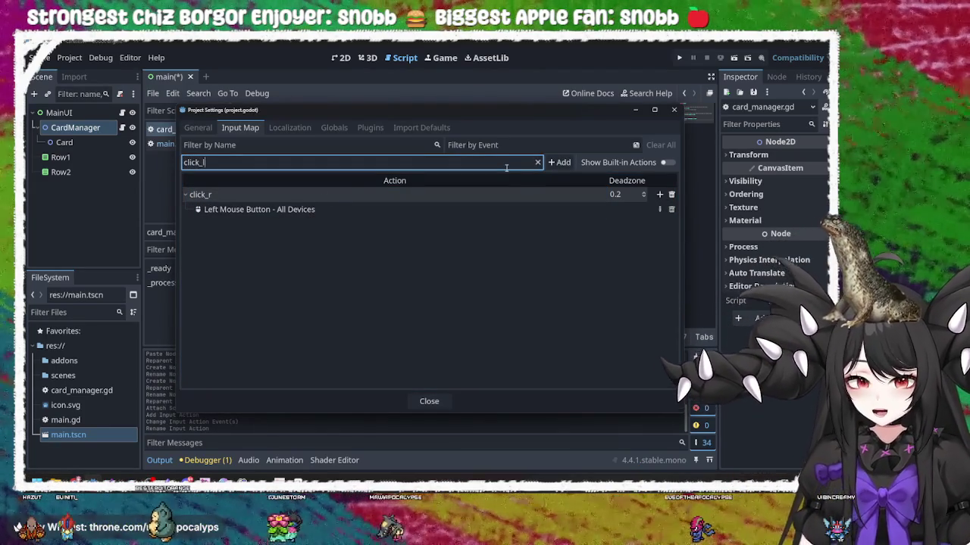
key("Return")
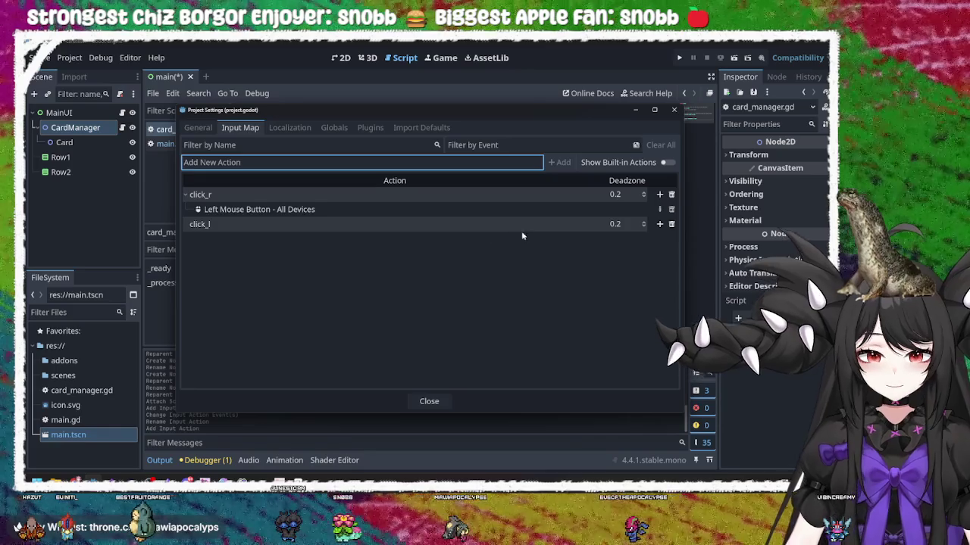
Bind click_l to Left Mouse Button
left_click(659, 224)
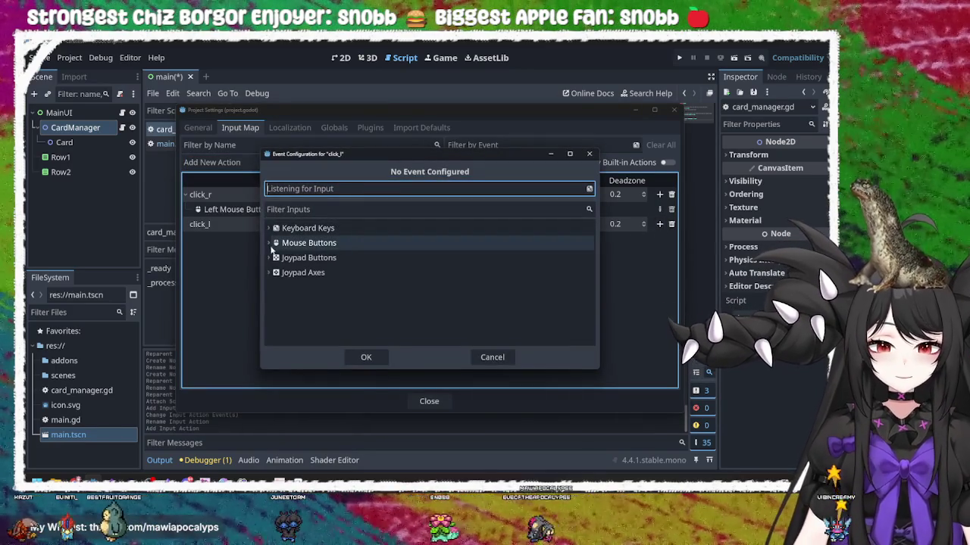
left_click(274, 244)
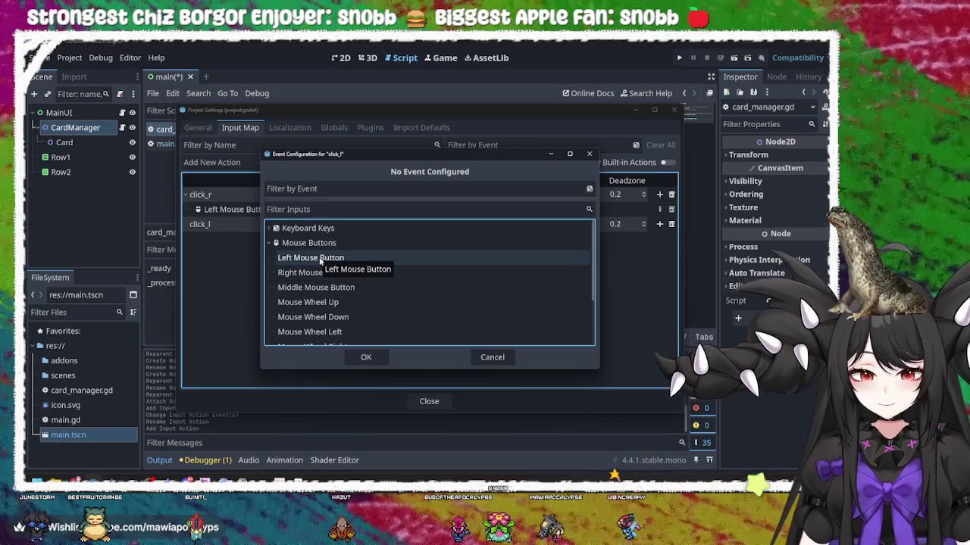
left_click(320, 261)
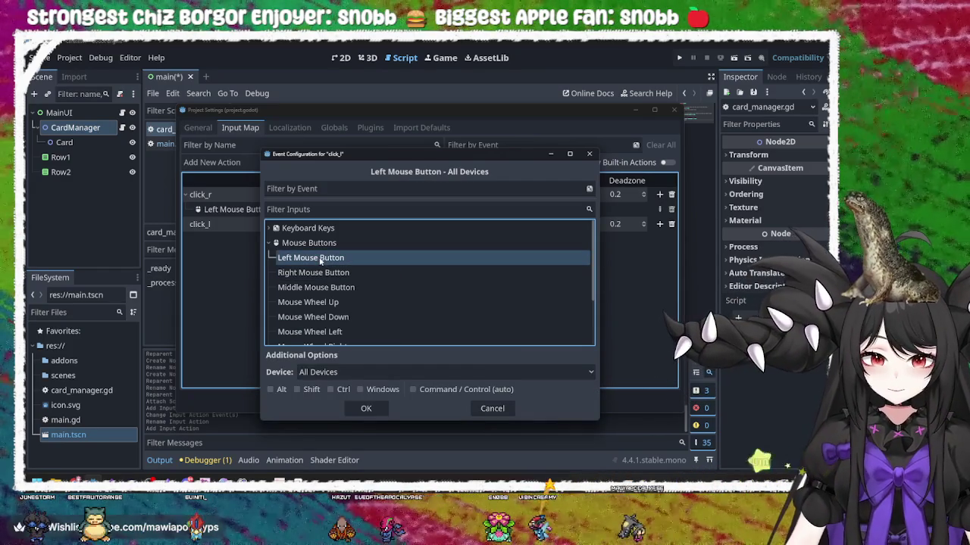
left_click(366, 409)
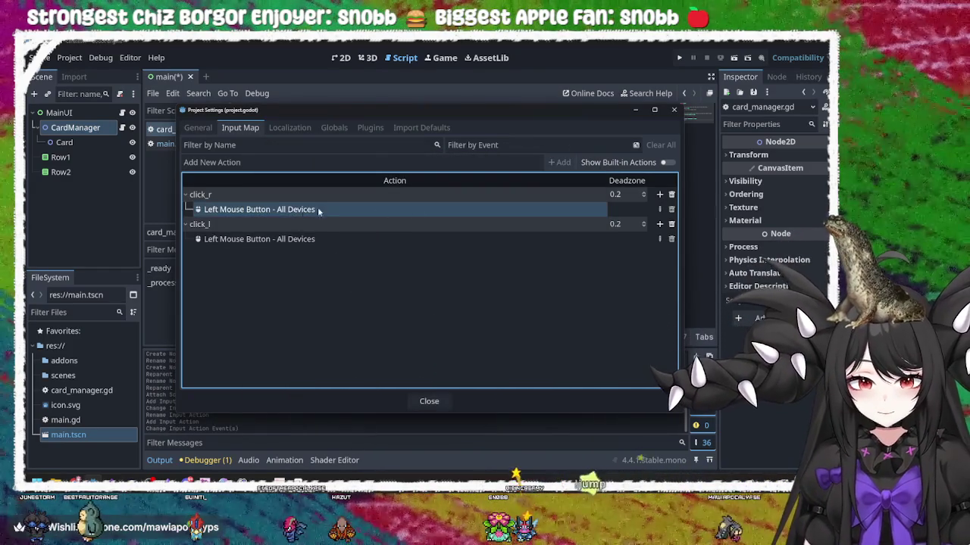
Change click_r's binding to Right Mouse Button and close Project Settings
double_click(568, 216)
left_click(371, 247)
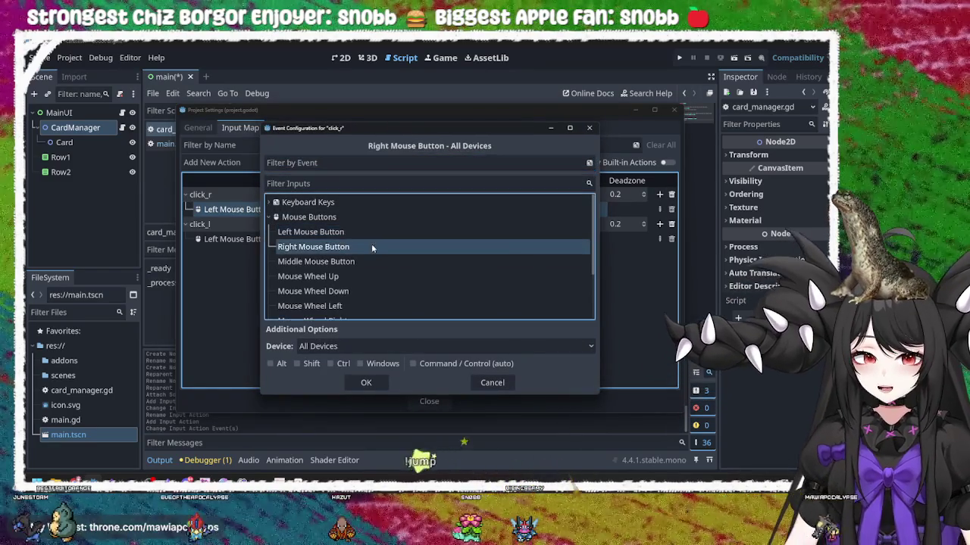
left_click(365, 383)
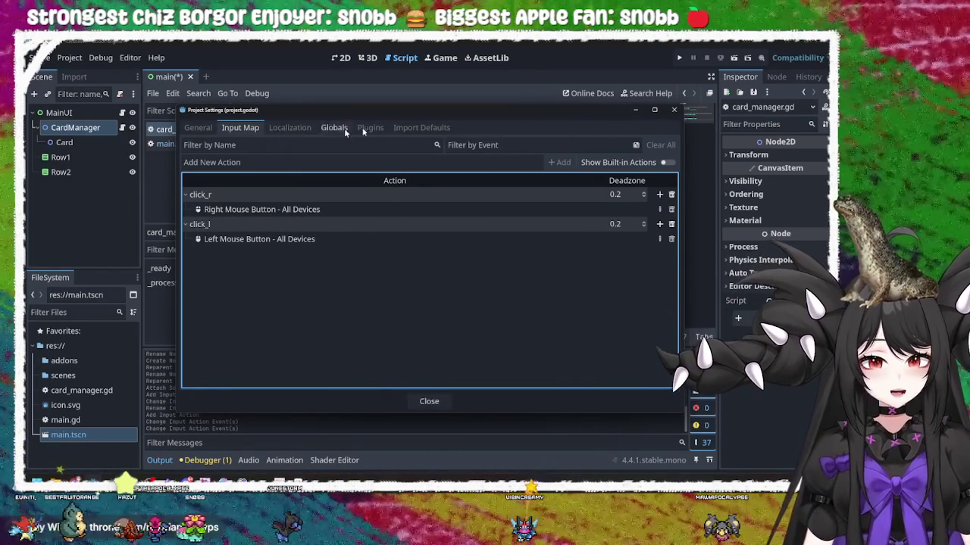
left_click(673, 110)
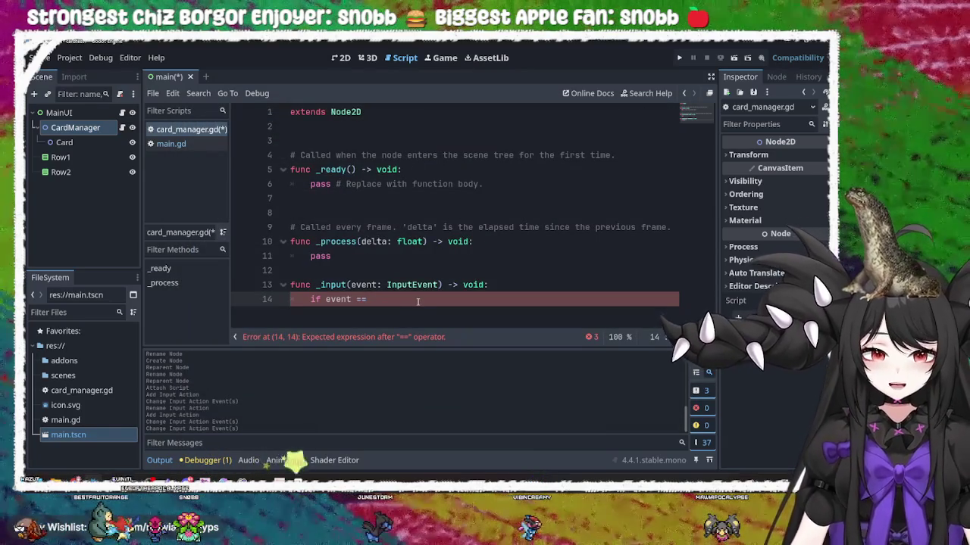
key("alt+Tab")
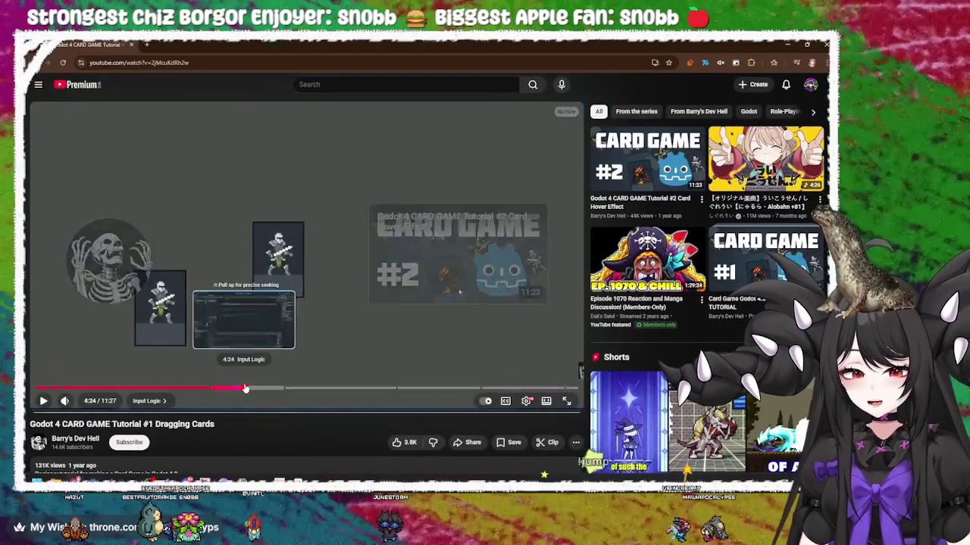
left_click(244, 388)
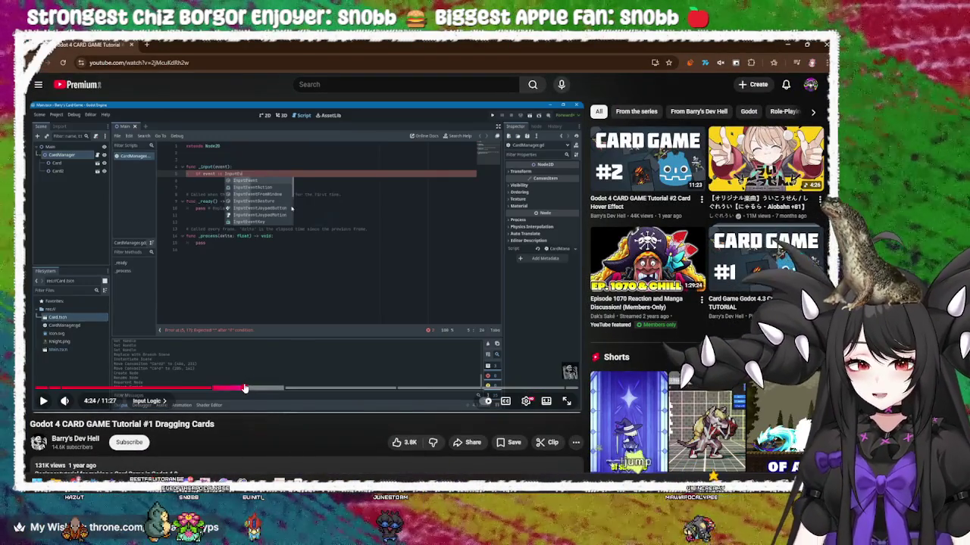
mouse_move(246, 388)
left_mouse_down()
mouse_move(324, 382)
mouse_move(316, 356)
left_mouse_up()
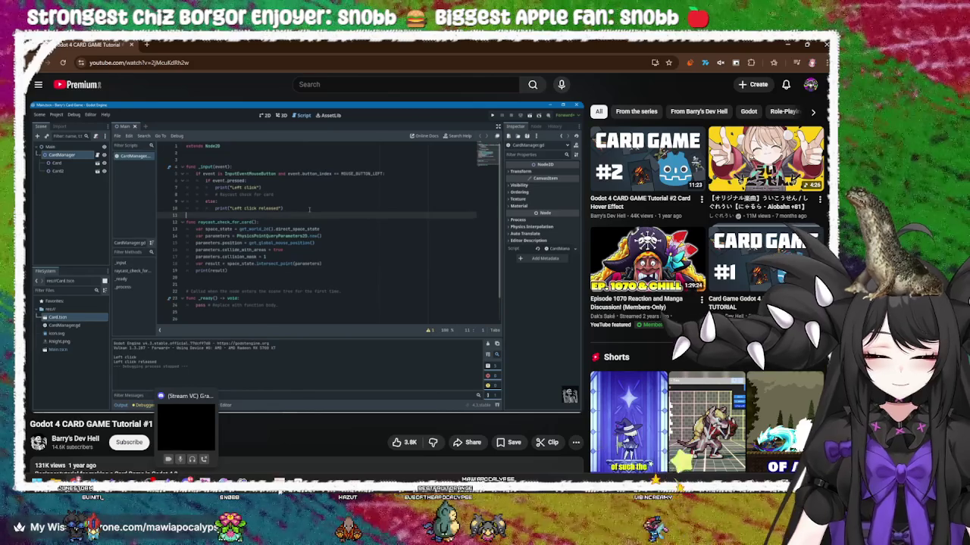
left_click(133, 482)
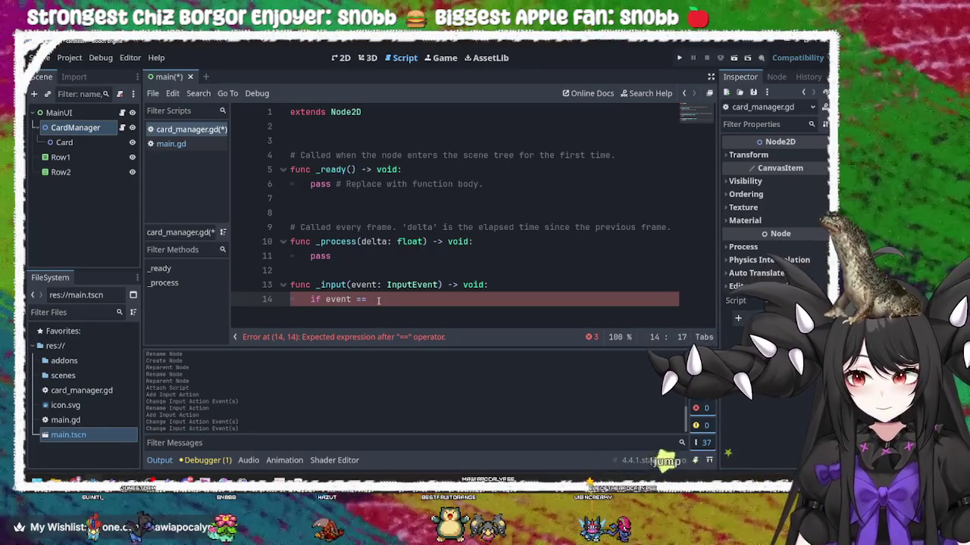
Remove the == after event on line 14 and bring up event member suggestions
key("BackSpace")
key("BackSpace")
key("BackSpace")
type(".")
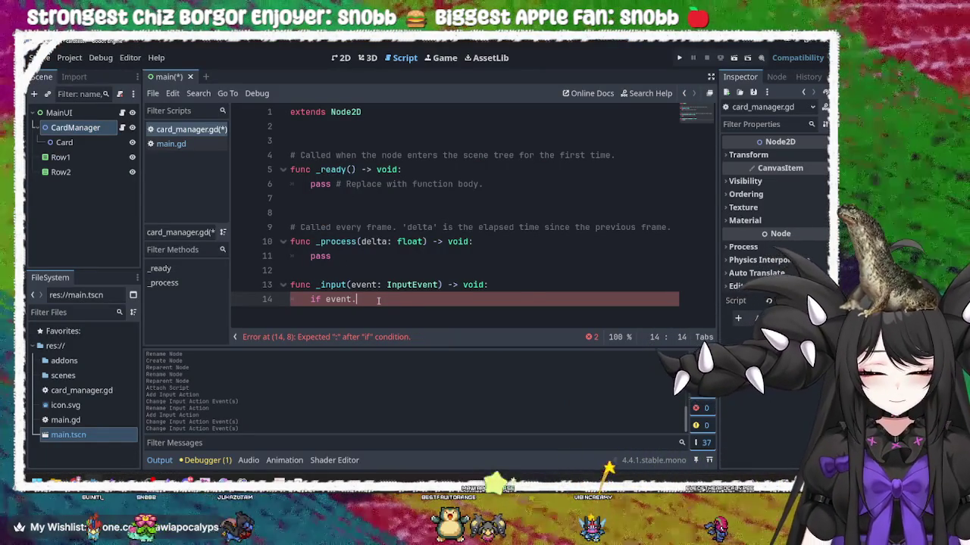
type("bu")
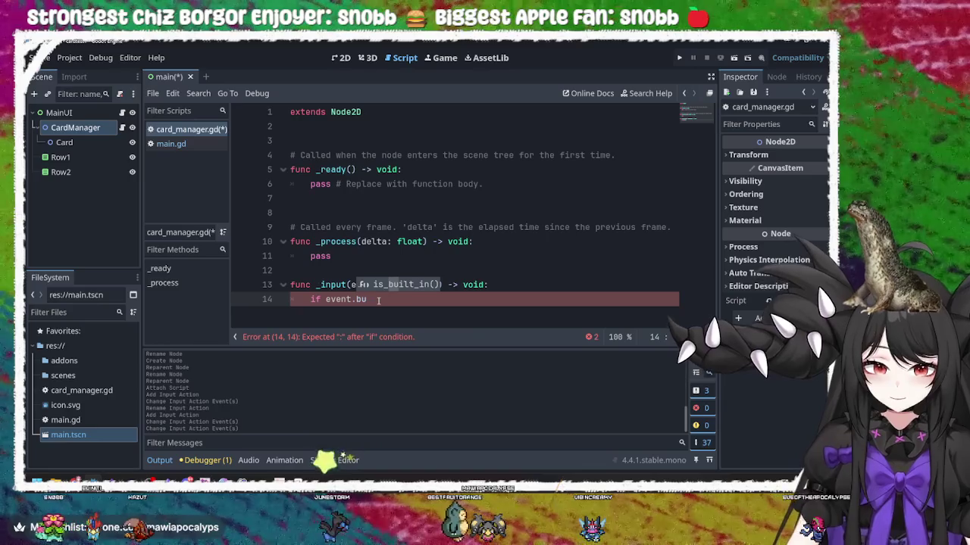
key("BackSpace")
key("BackSpace")
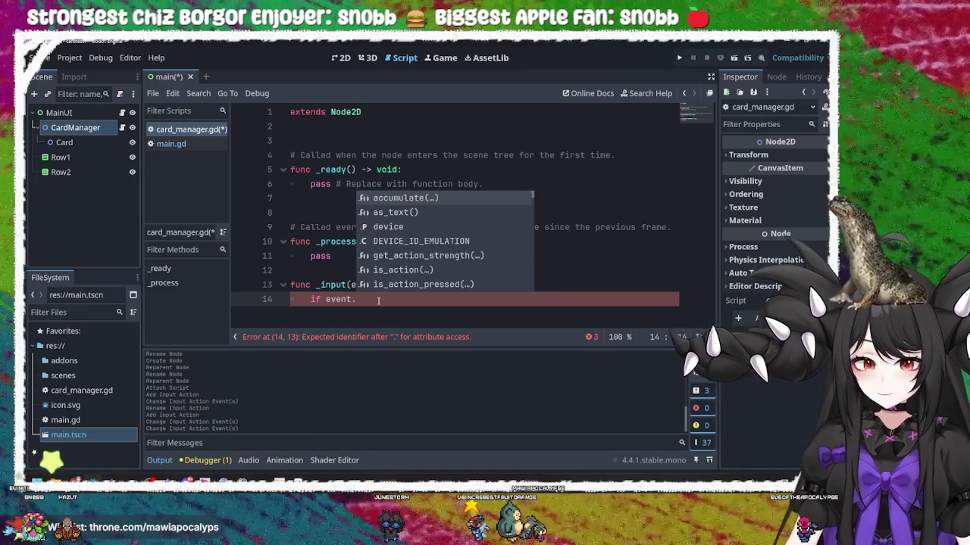
key("BackSpace")
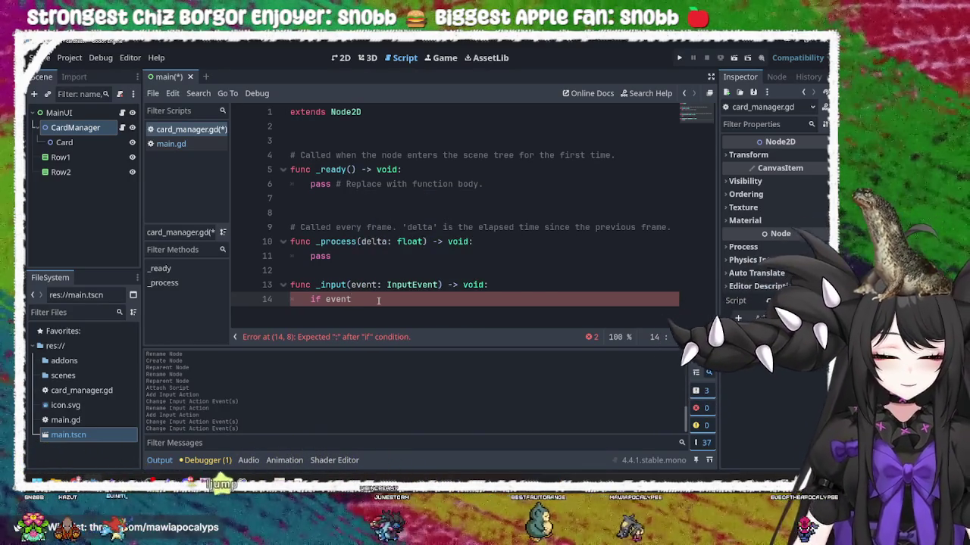
type(".bu")
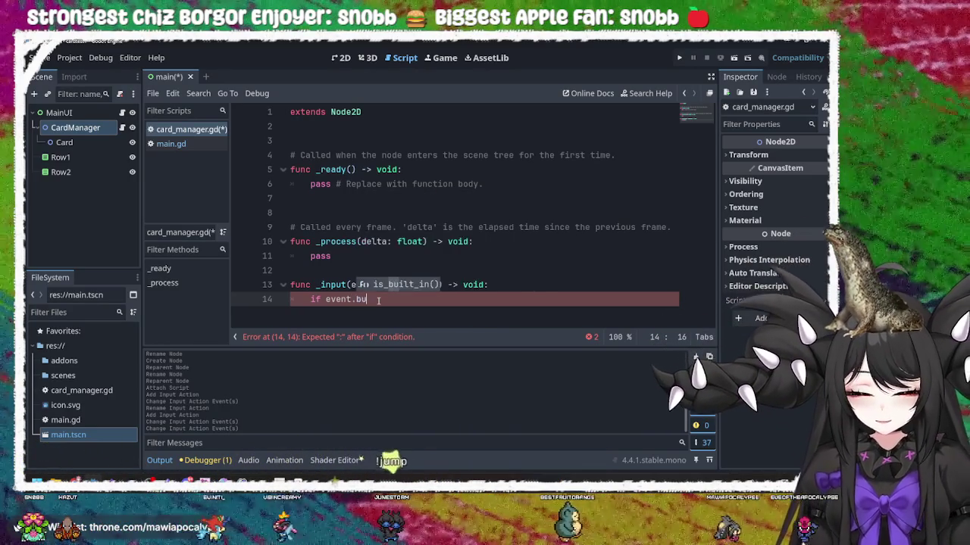
key("BackSpace")
key("BackSpace")
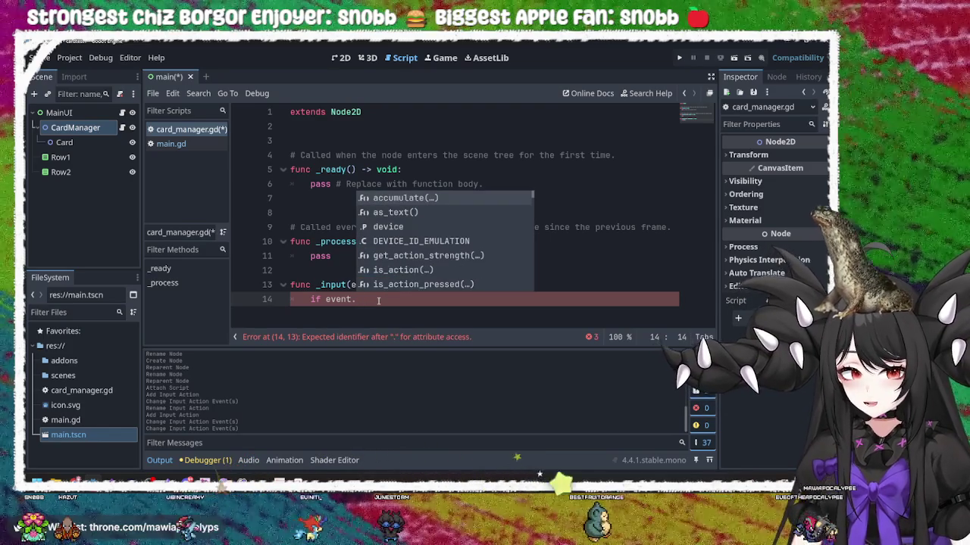
Pick is_action from the event member suggestions for the condition
key("Down")
key("Down")
key("Down")
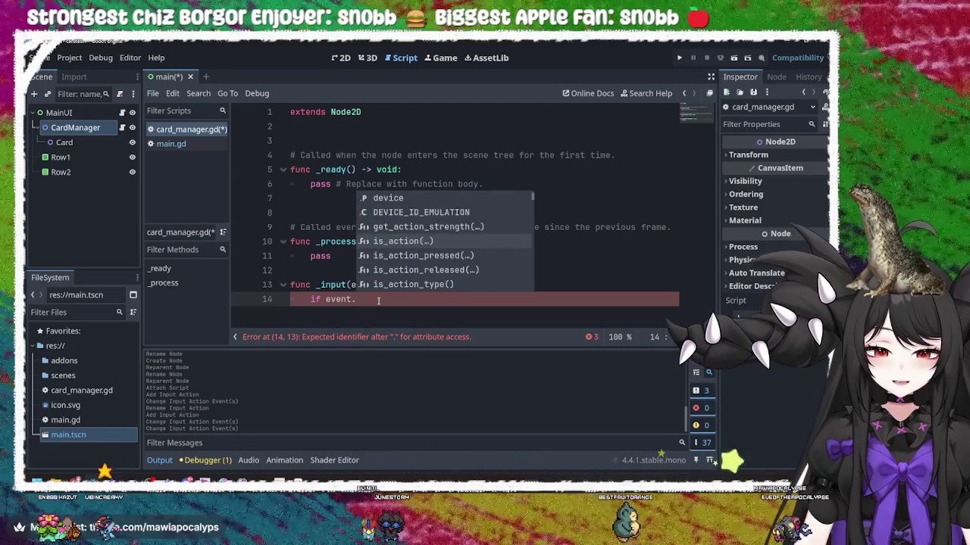
key("Down")
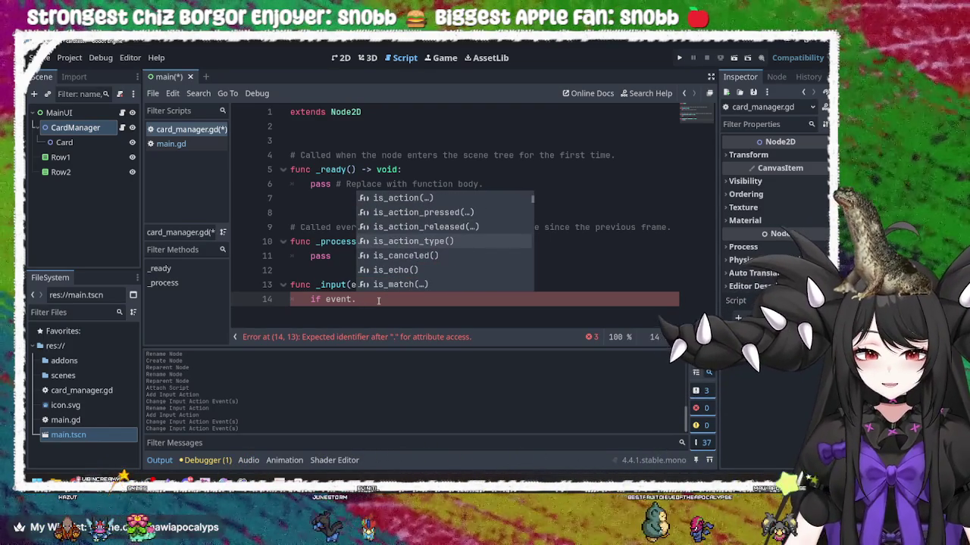
key("Down")
key("Down")
key("Down")
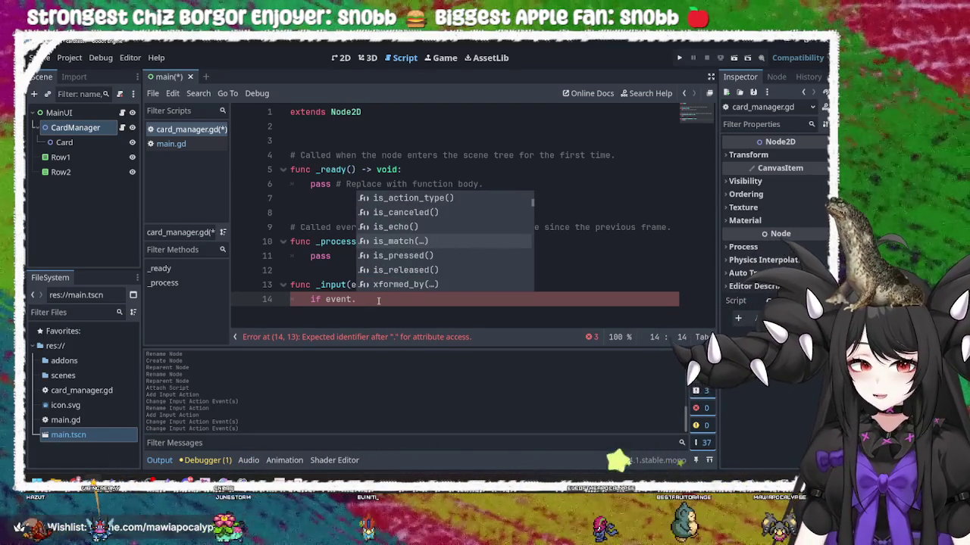
key("Down")
key("Down")
key("Down")
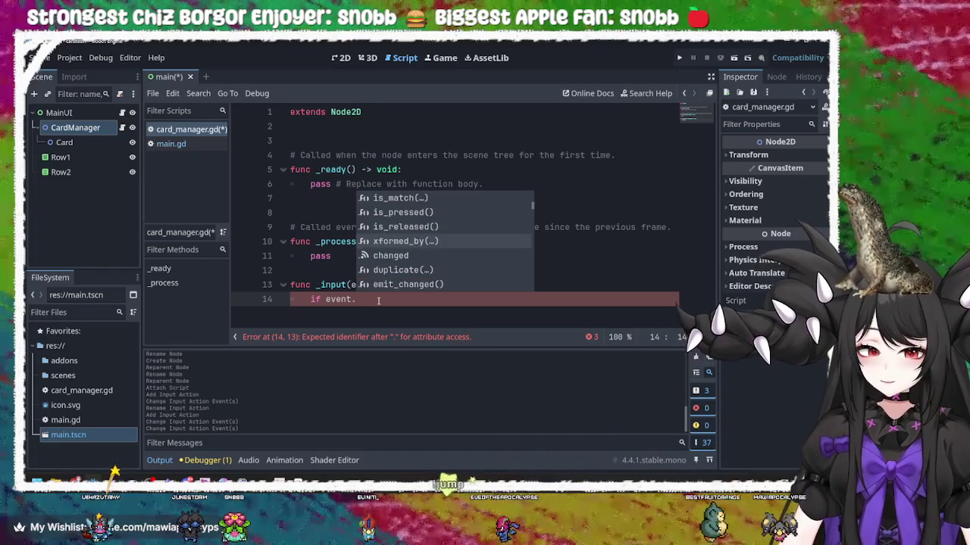
key("Down")
key("Down")
key("Down")
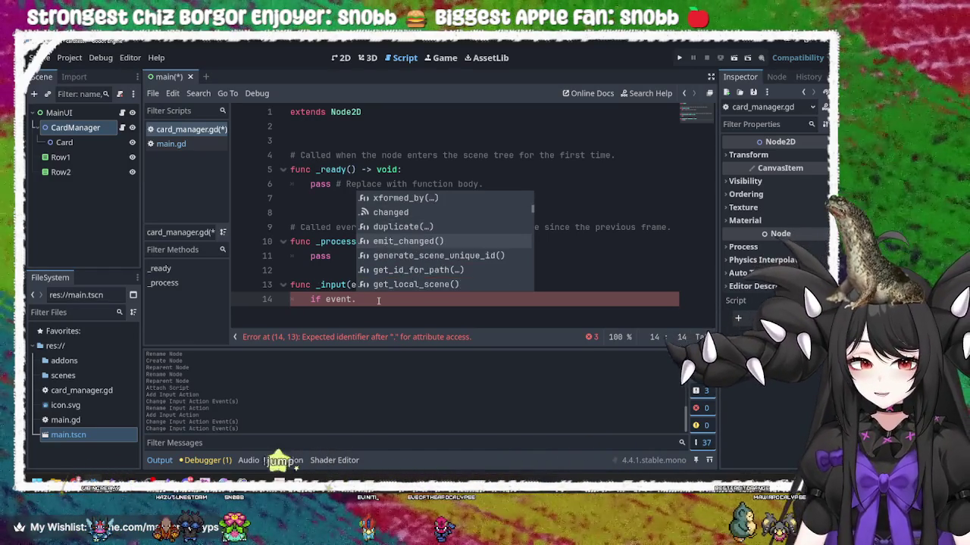
key("Up")
key("Up")
key("Up")
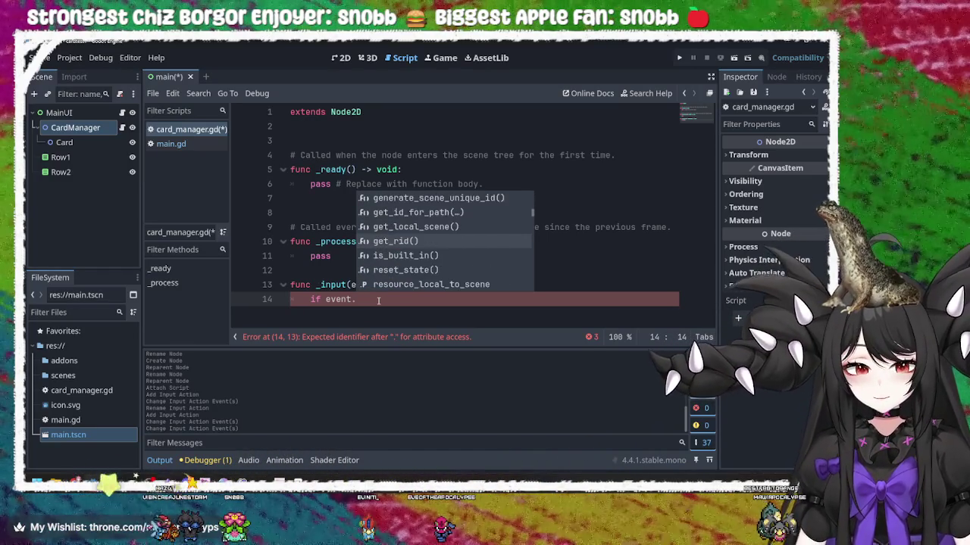
key("Up")
key("Up")
key("Up")
key("Down")
key("Down")
key("Down")
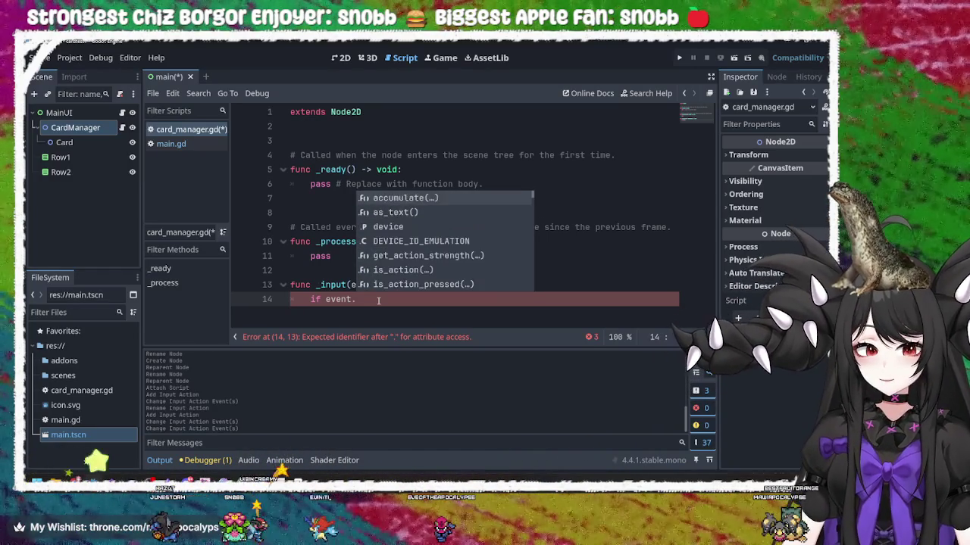
key("Down")
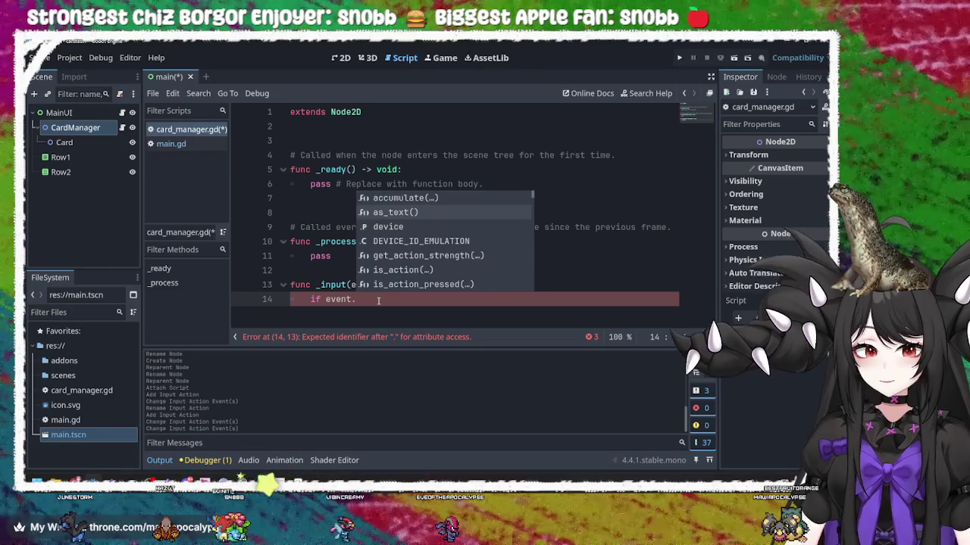
key("Down")
key("Down")
key("Down")
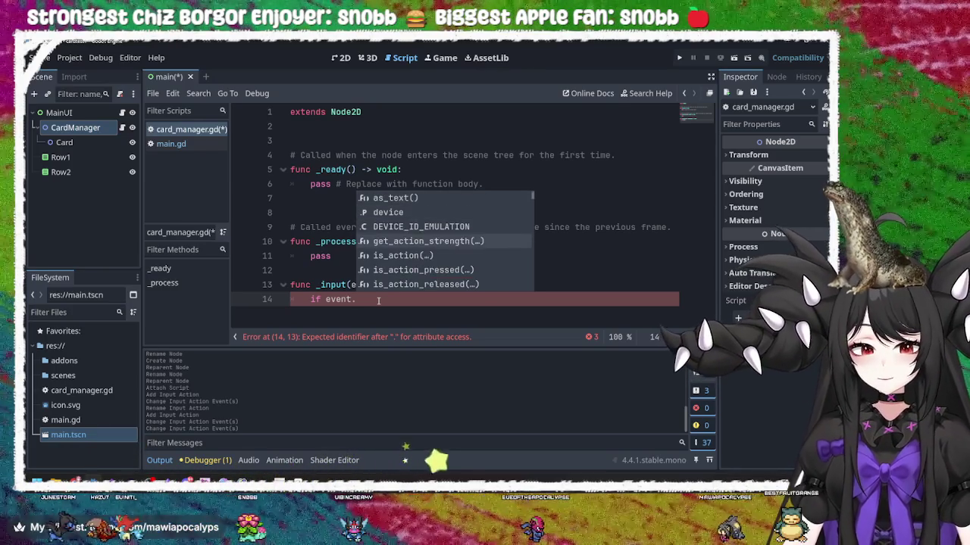
key("Return")
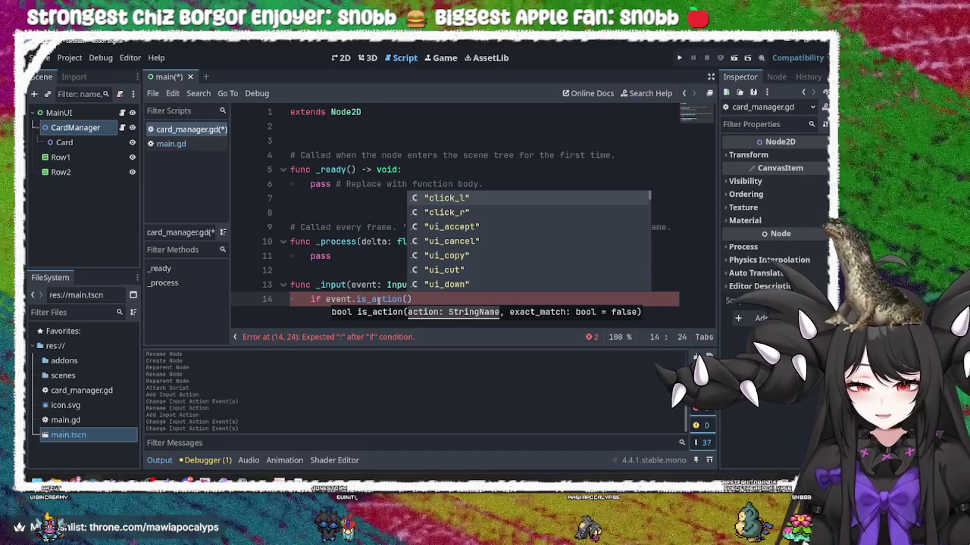
Fill in "click_l" as the action and start a new line below the condition
key("Return")
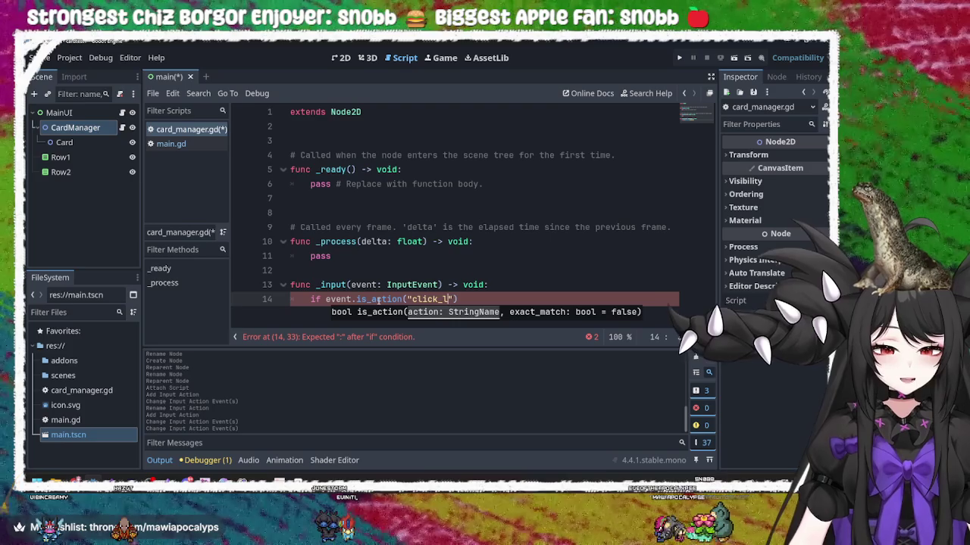
key("Right")
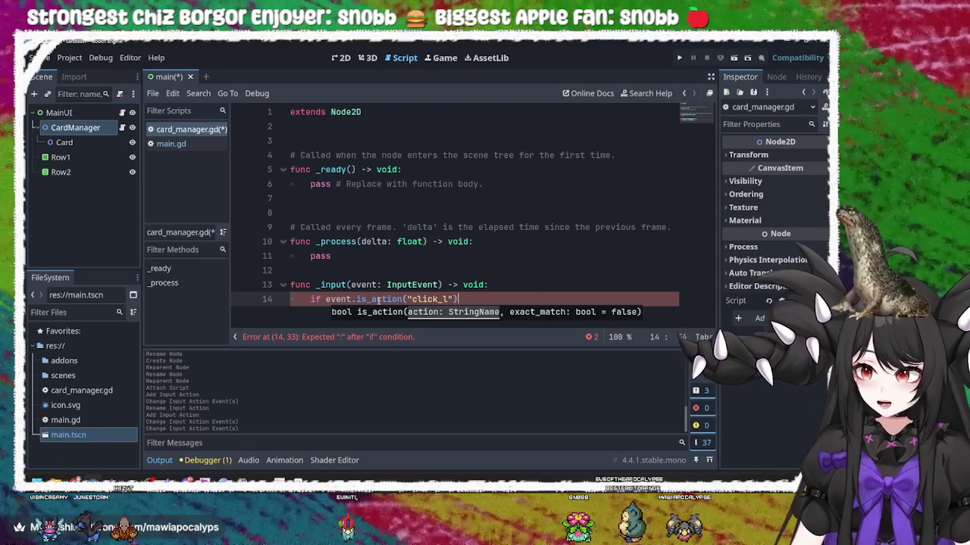
key("Return")
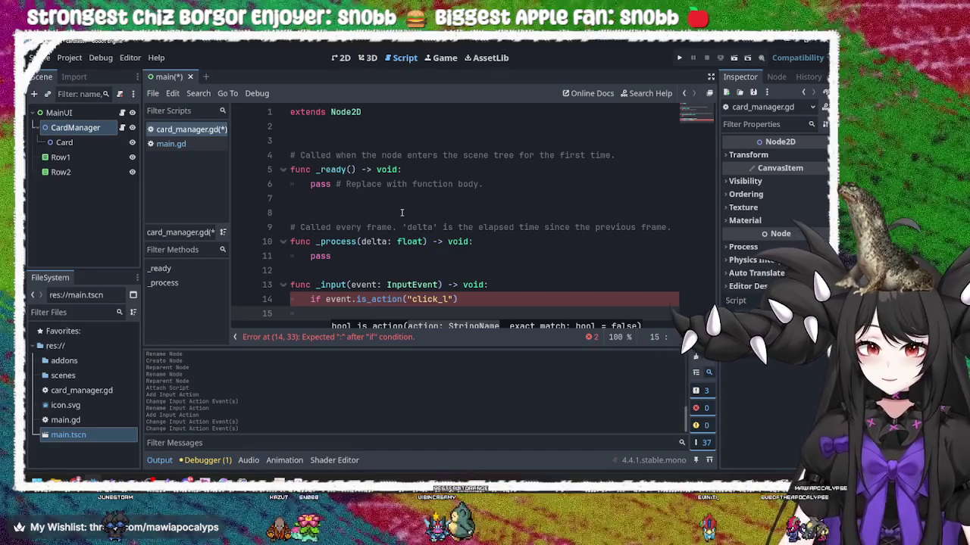
Add a #variables comment line below extends Node2D
left_click(416, 184)
left_click(421, 139)
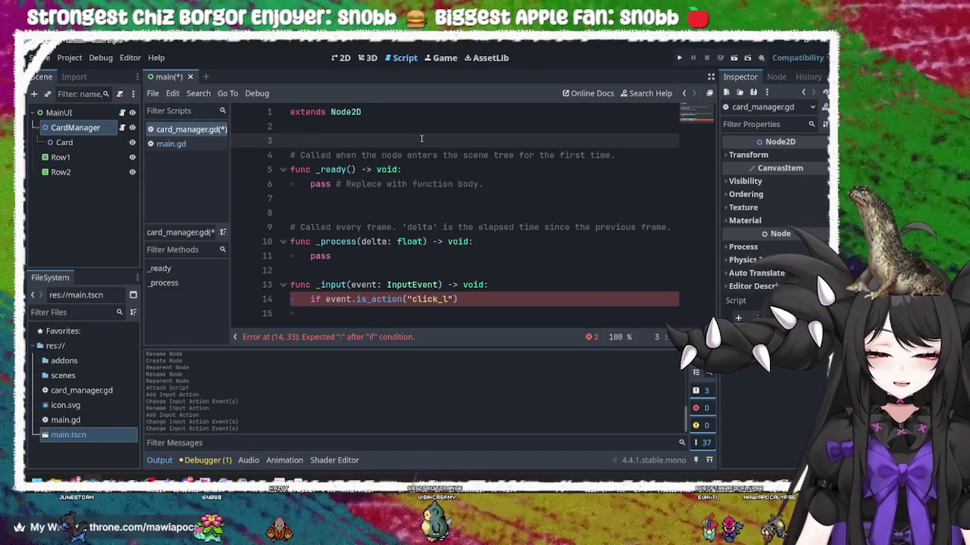
key("Return")
key("Up")
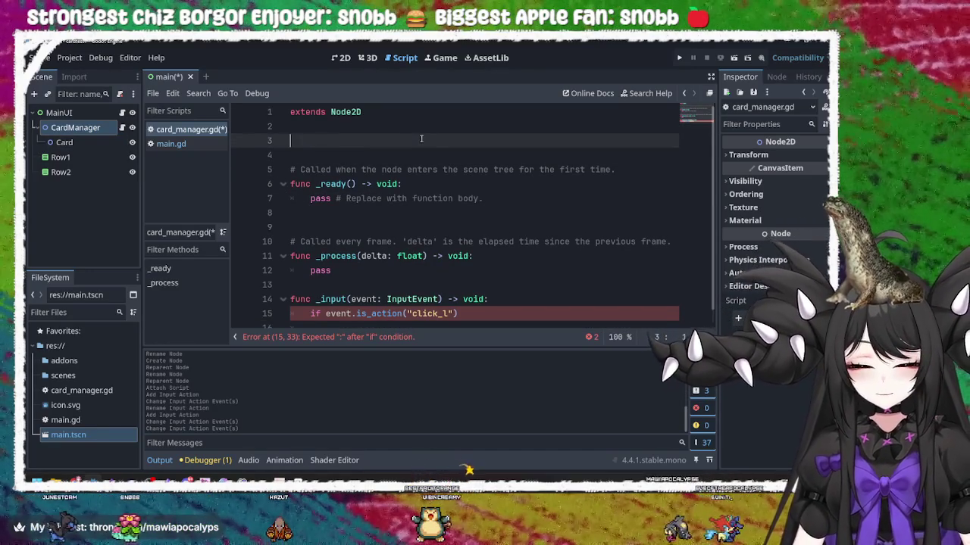
type("#")
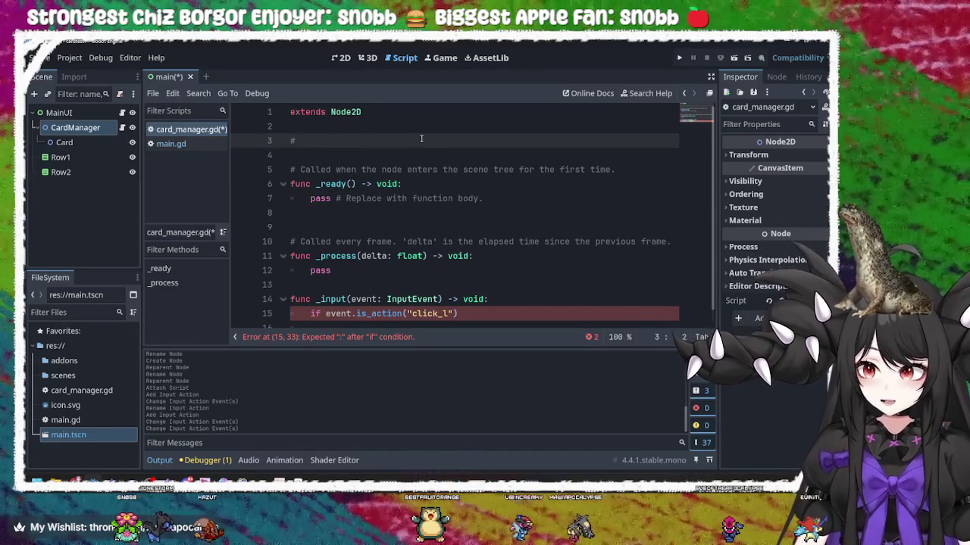
type("variables")
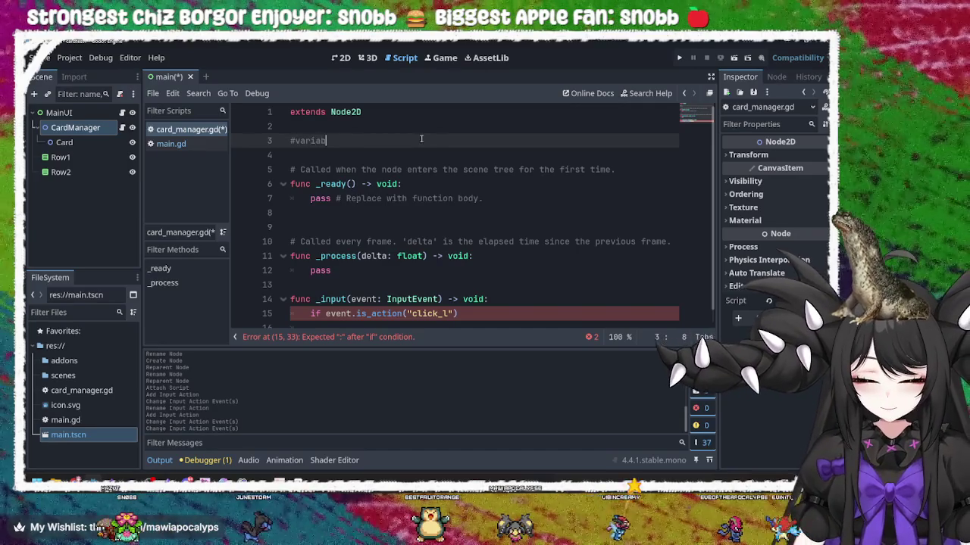
key("Return")
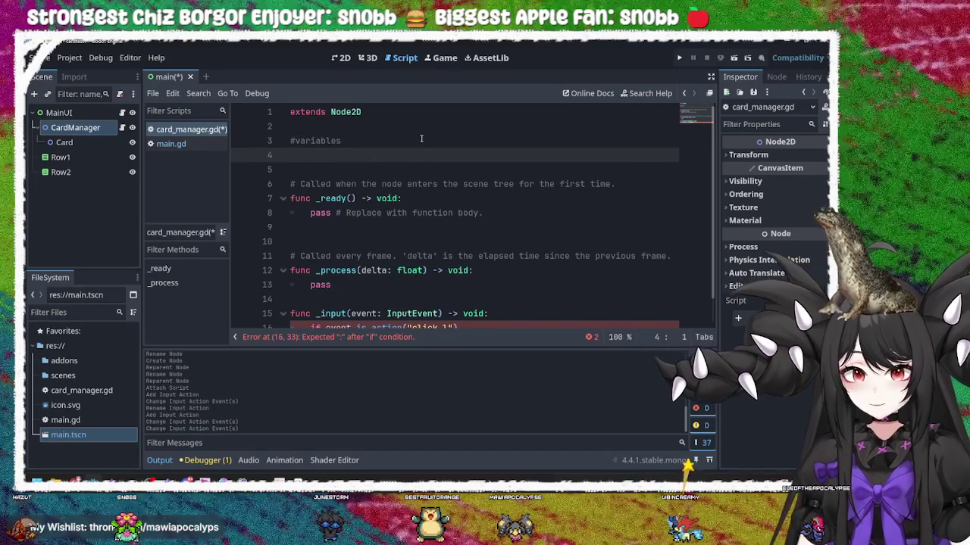
Delete the stray $Card text on line 4 and the blank line after it
mouse_move(66, 143)
left_mouse_down()
mouse_move(345, 146)
mouse_move(349, 157)
left_mouse_up()
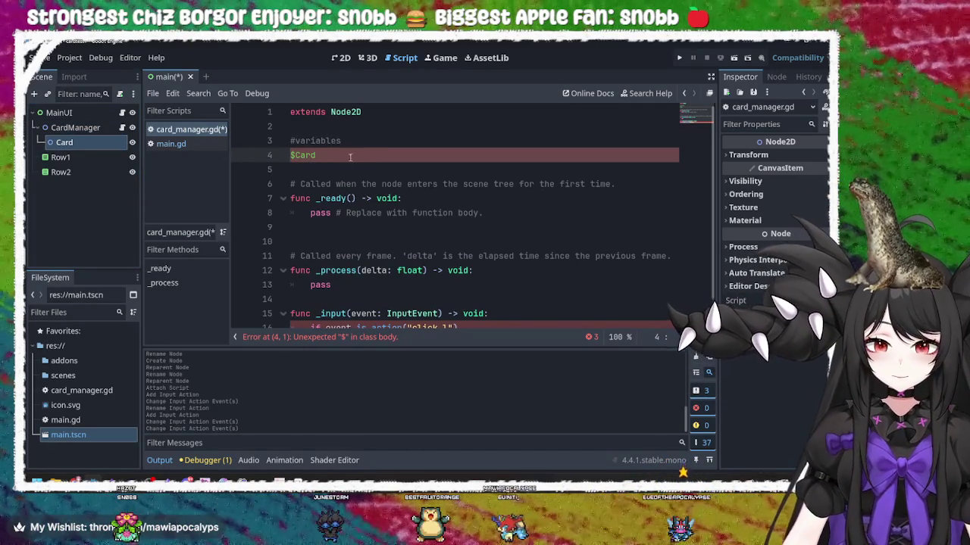
key("Home")
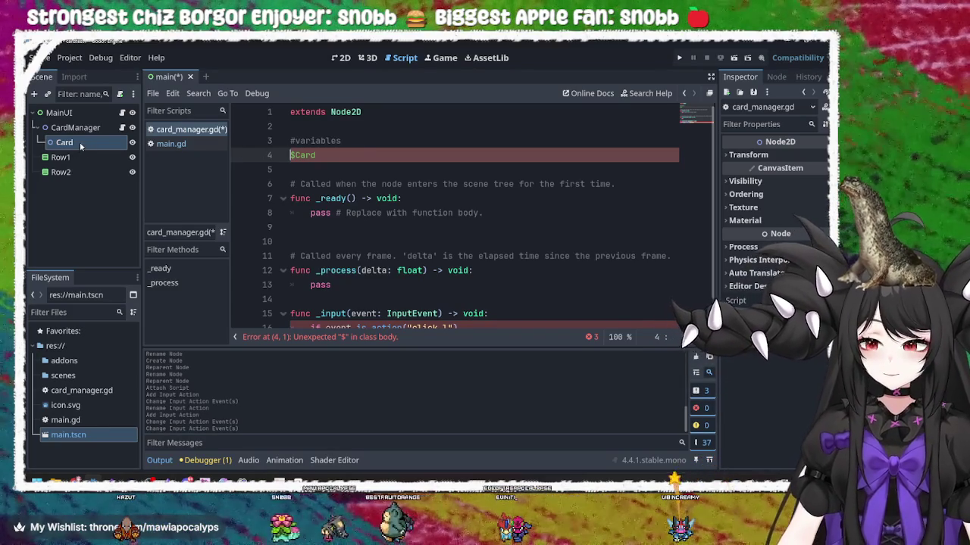
key("shift+End")
key("Delete")
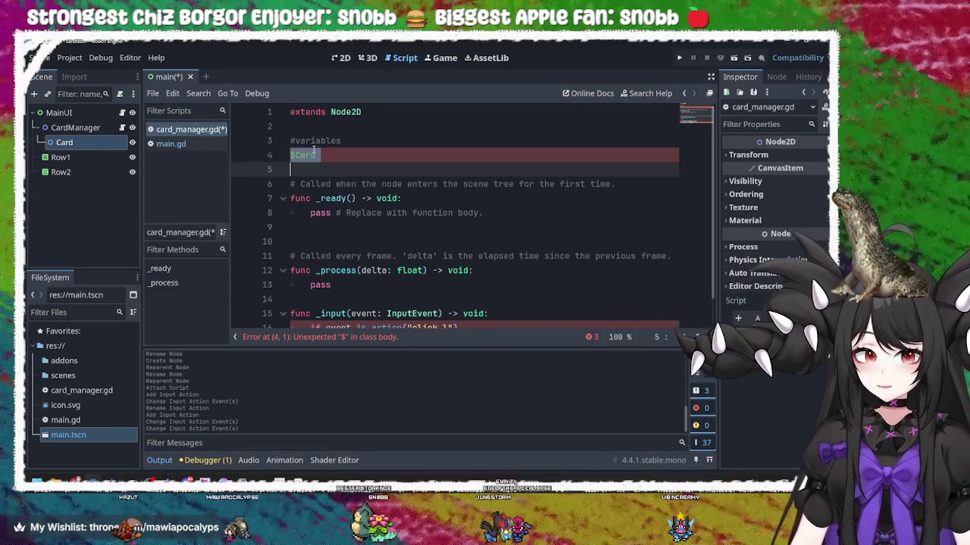
key("Delete")
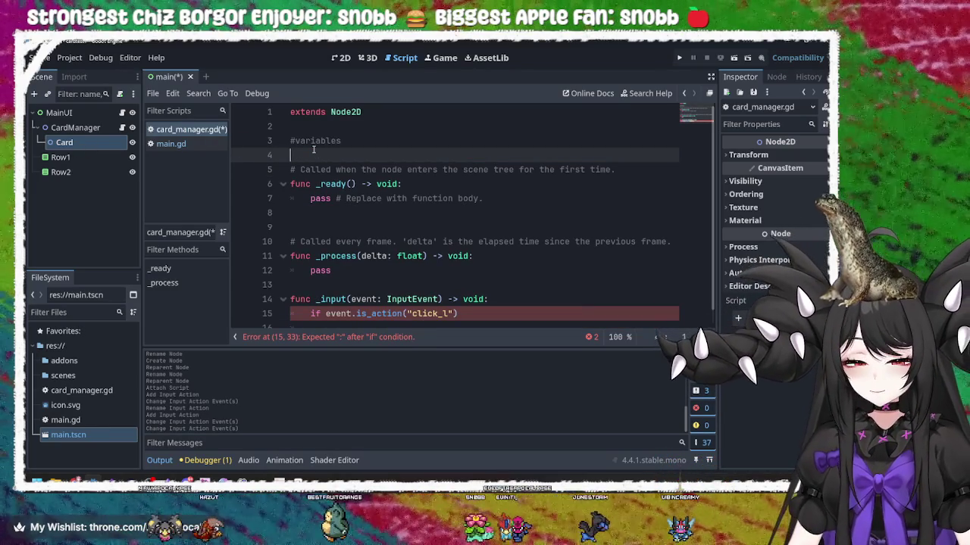
Add an Area2D child node under Card
right_click(91, 142)
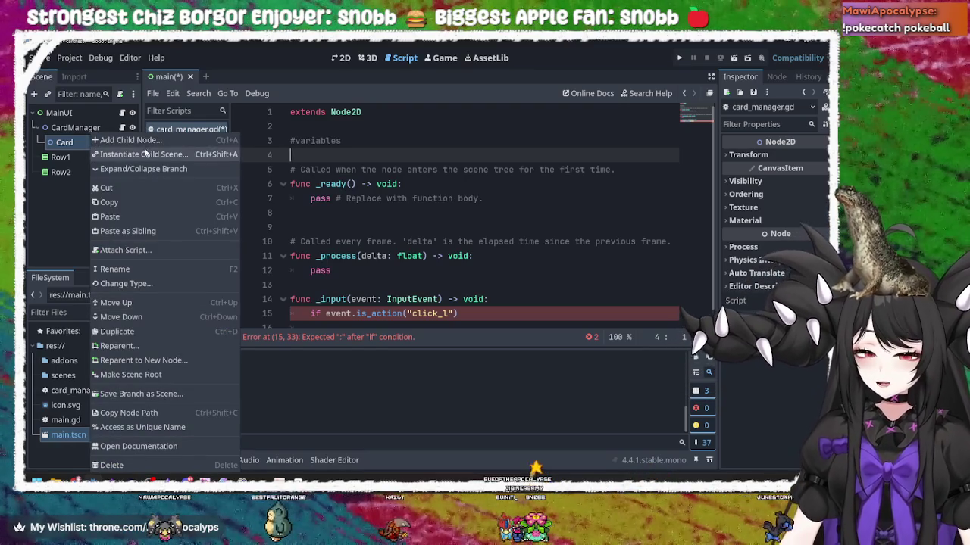
left_click(130, 140)
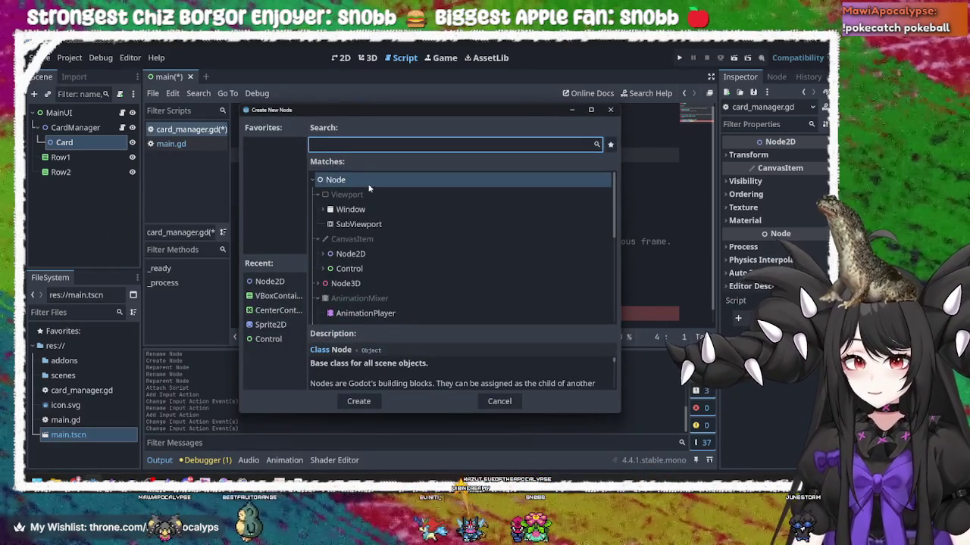
type("area")
key("Return")
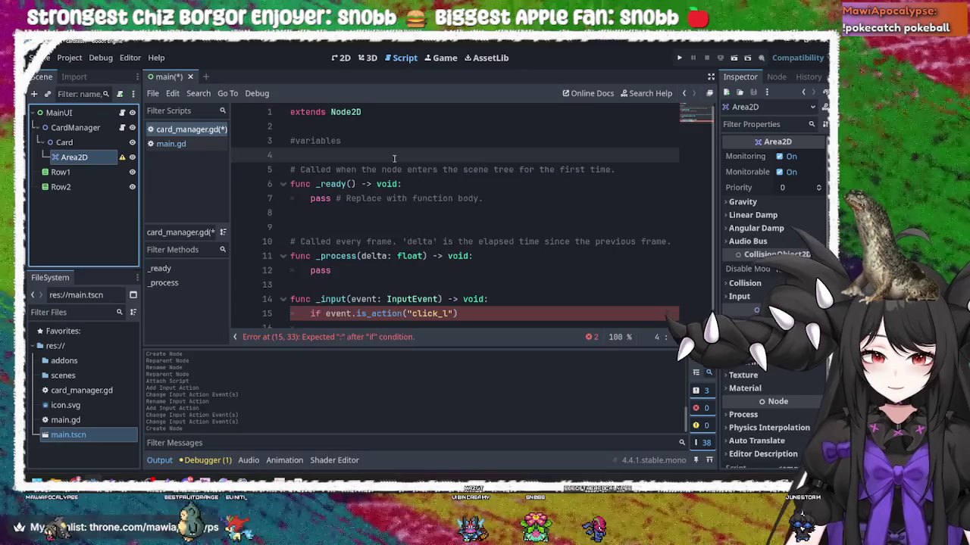
Add a CollisionShape2D under Area2D and give it a new RectangleShape2D
right_click(106, 160)
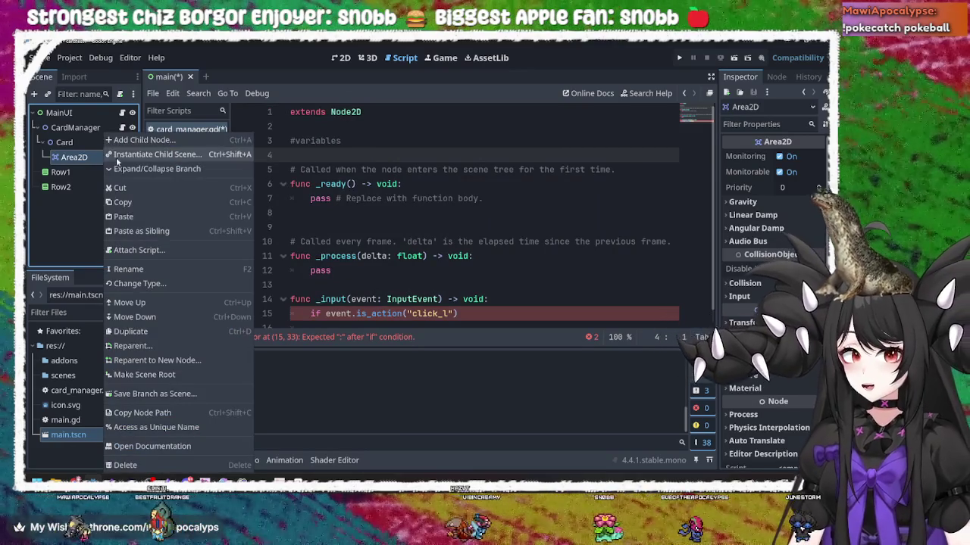
left_click(159, 143)
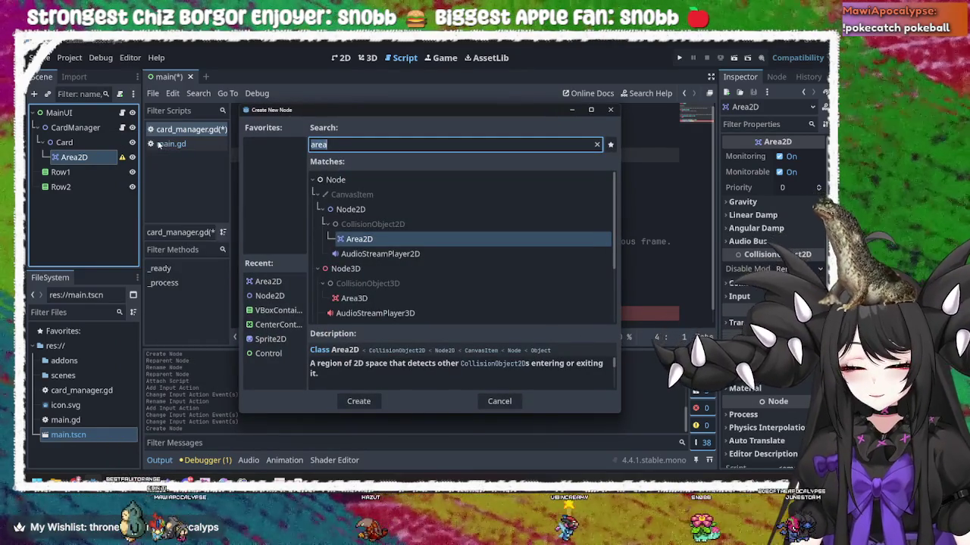
type("coli")
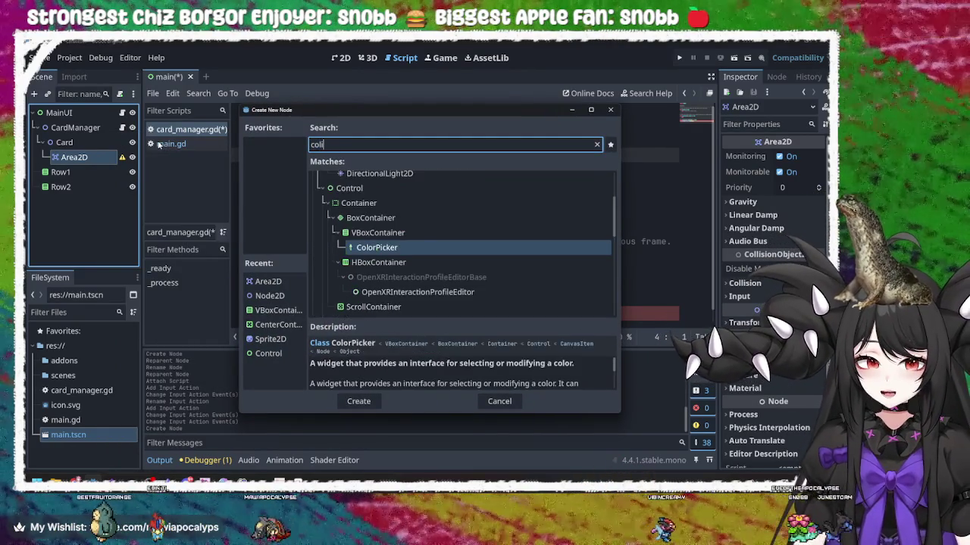
key("BackSpace")
type("li")
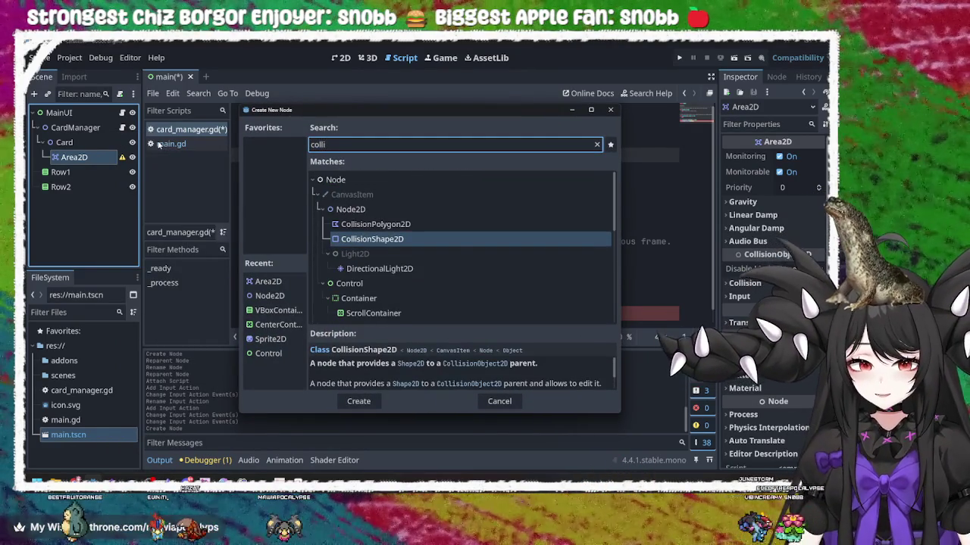
key("Return")
left_click(115, 173)
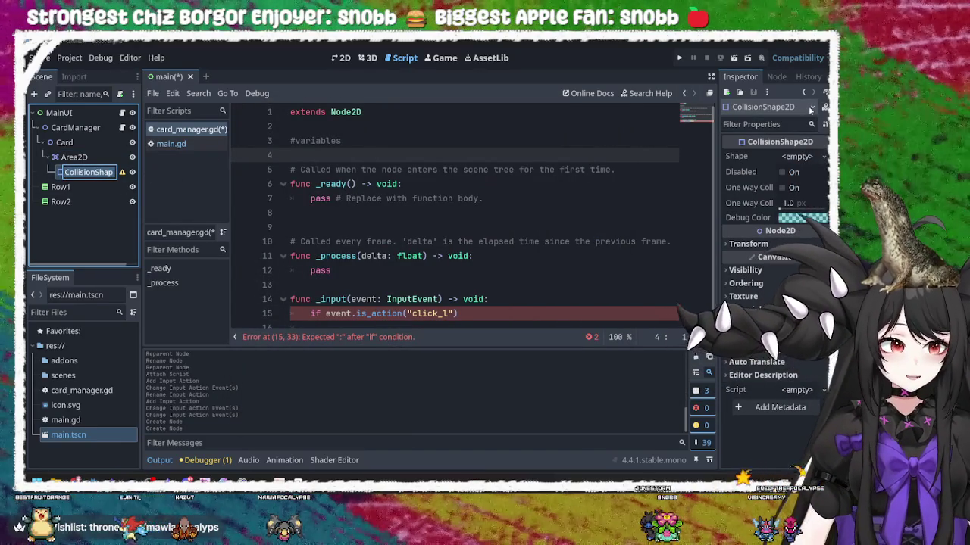
left_click(817, 160)
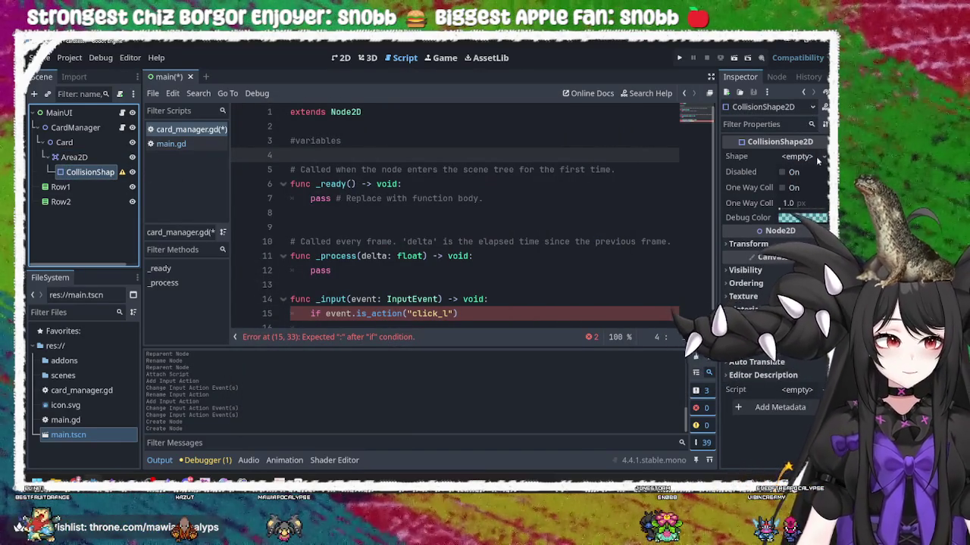
left_click(817, 158)
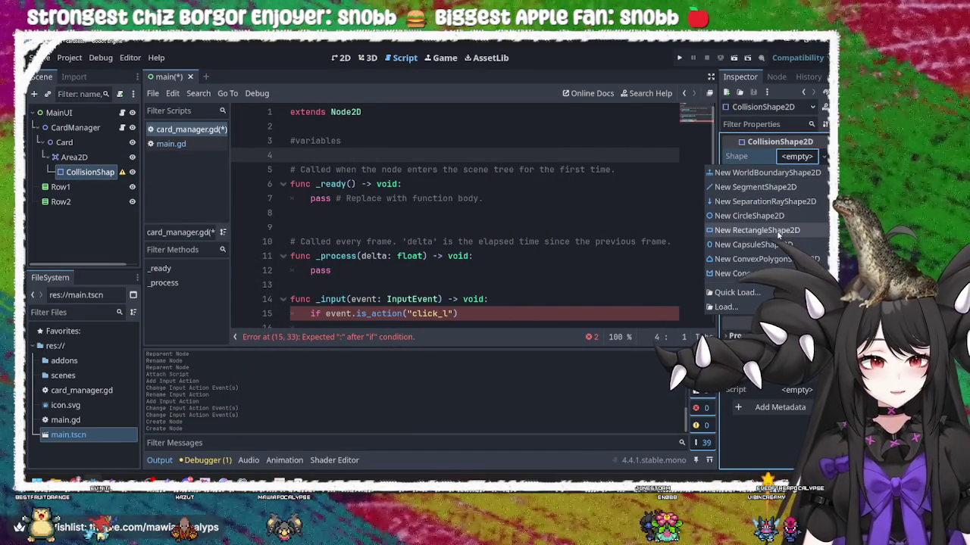
left_click(778, 232)
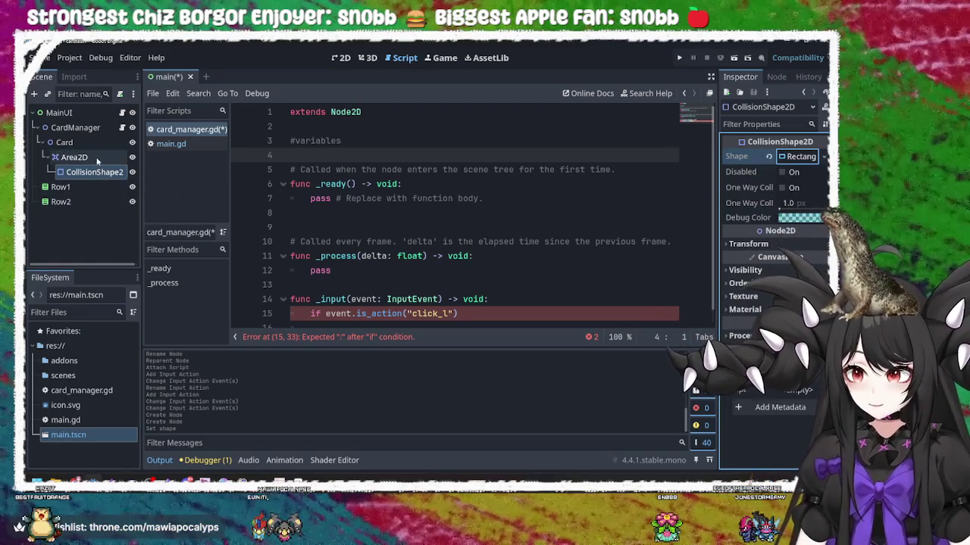
Inspect the Area2D and Card nodes, then place the caret at the end of line 15
left_click(97, 155)
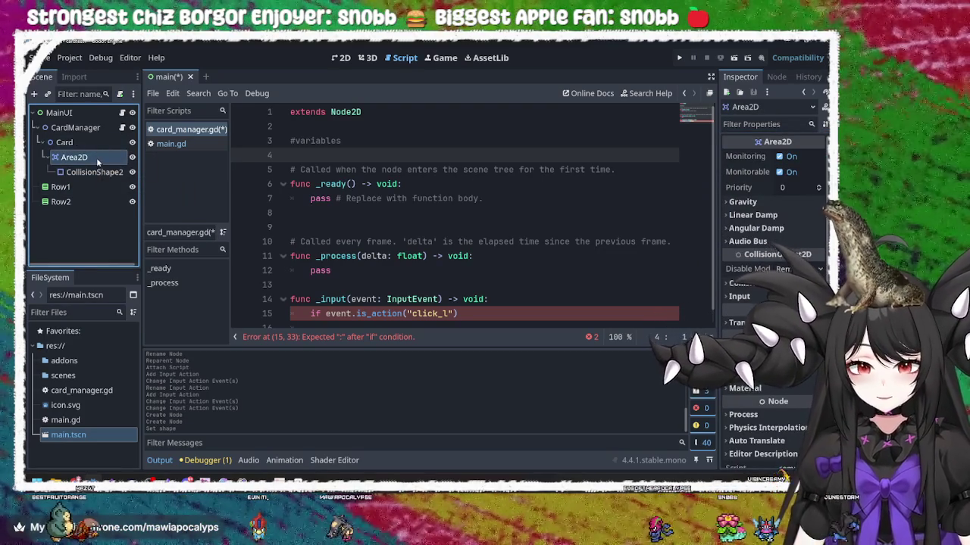
left_click(95, 143)
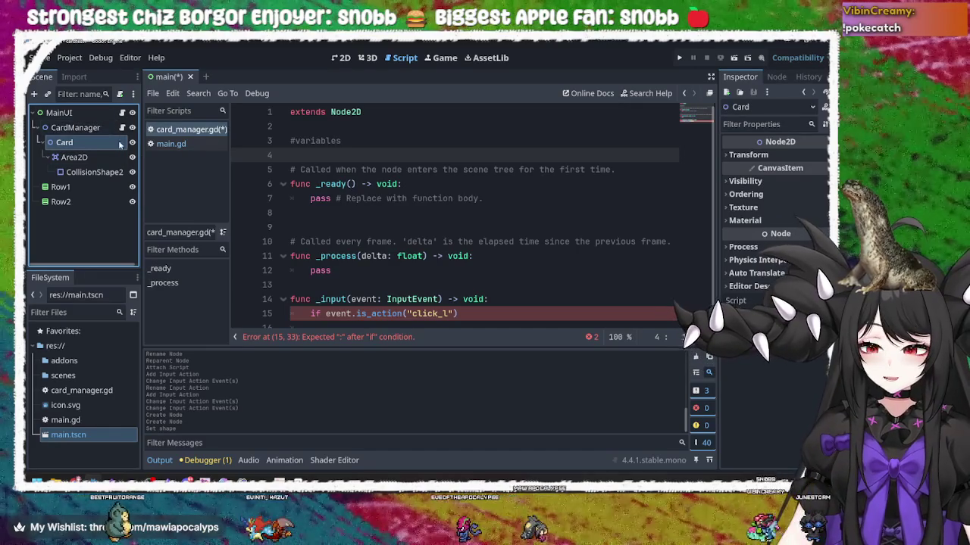
left_click(502, 318)
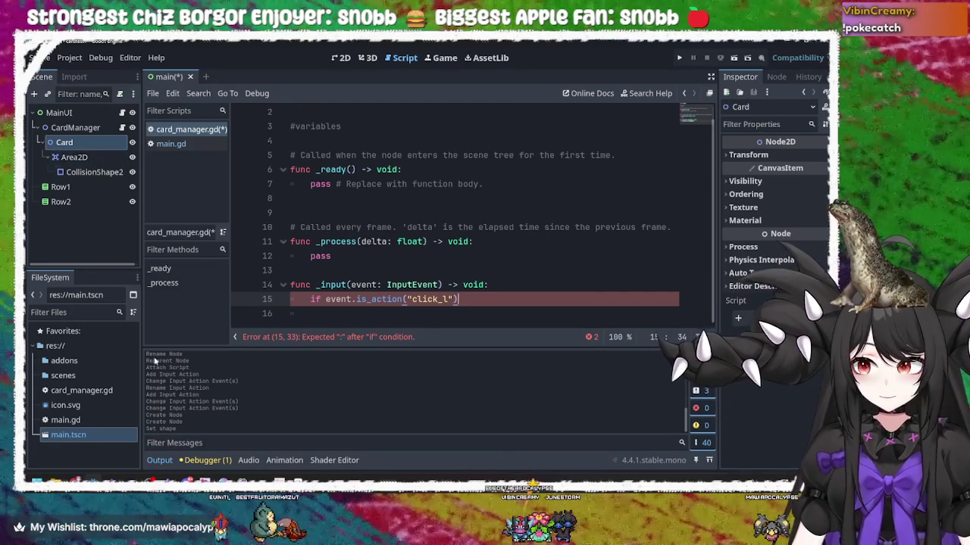
key("alt+Tab")
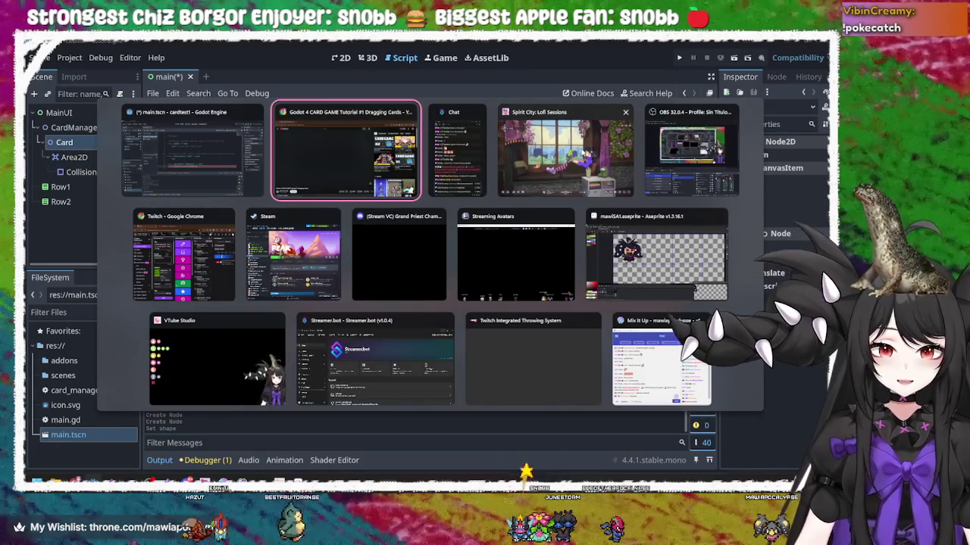
left_click(177, 154)
key("alt+Tab")
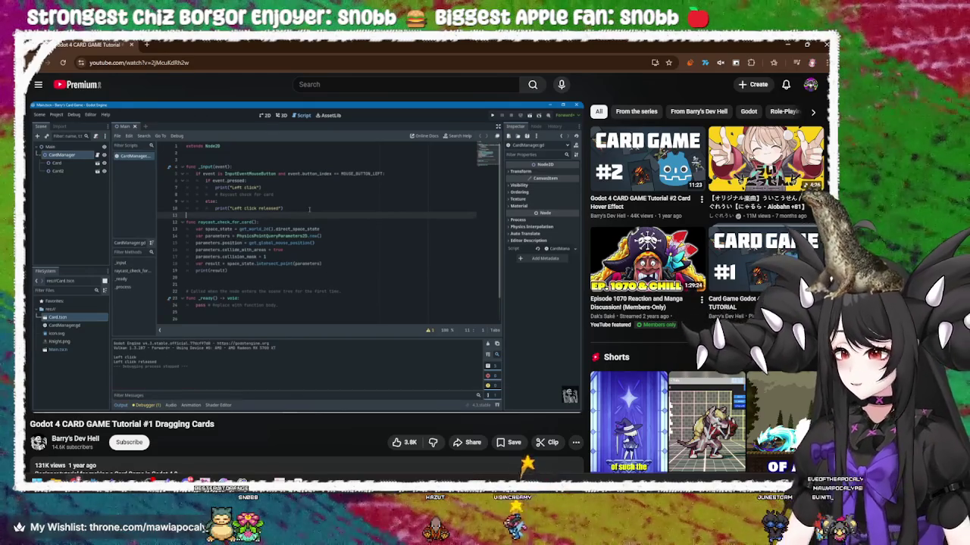
mouse_move(309, 209)
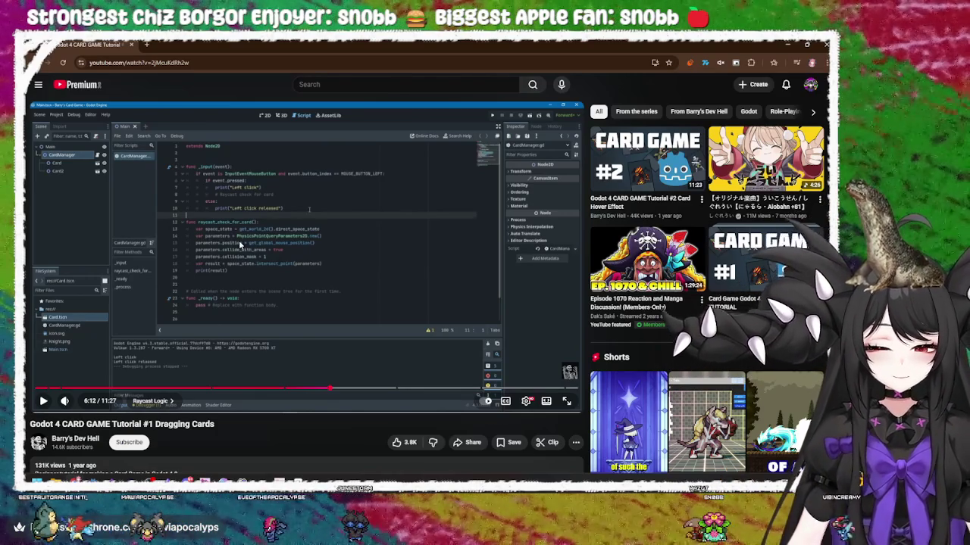
key("alt+Tab")
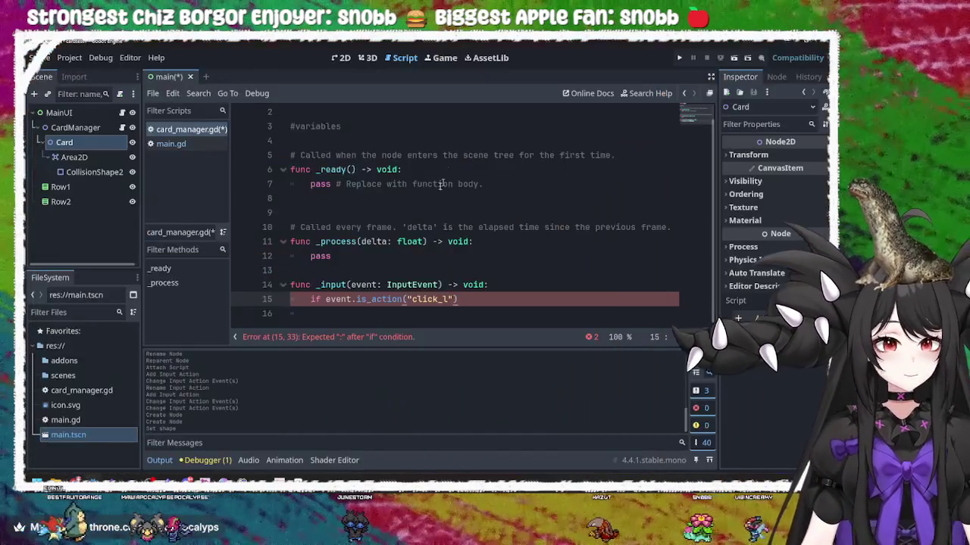
Add a print("click") line under the if condition
key("Return")
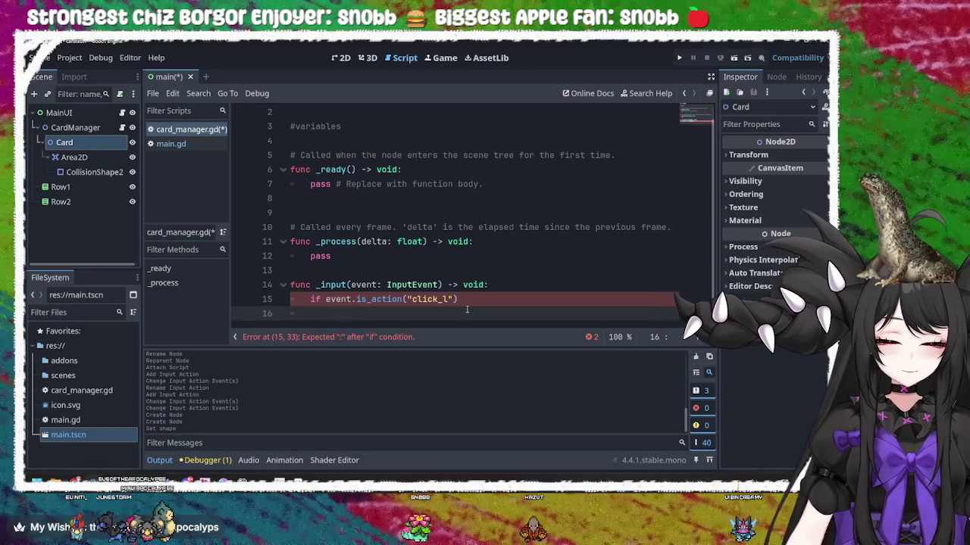
type("print")
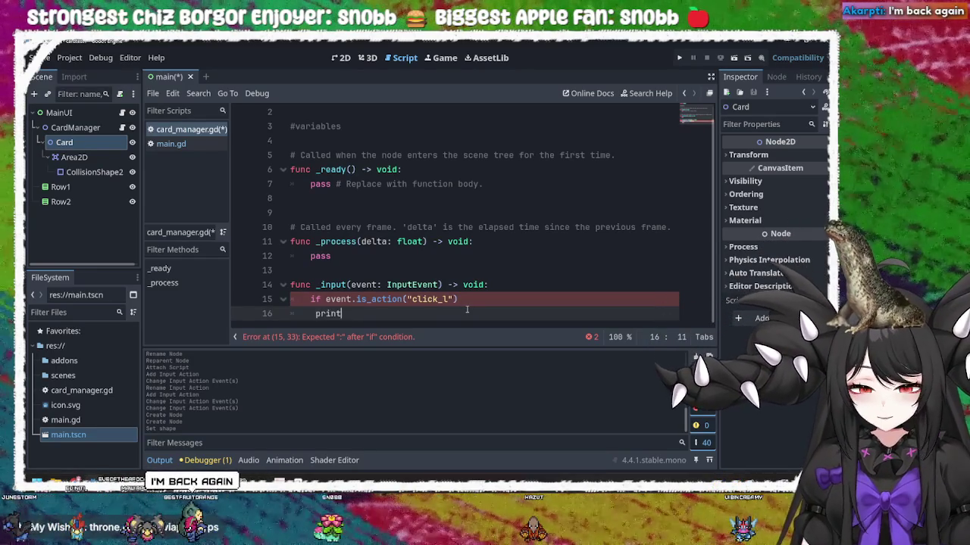
key("Return")
type("\"click")
key("Right")
End line 15 with a colon and re-indent the print line with a Tab
left_click(472, 301)
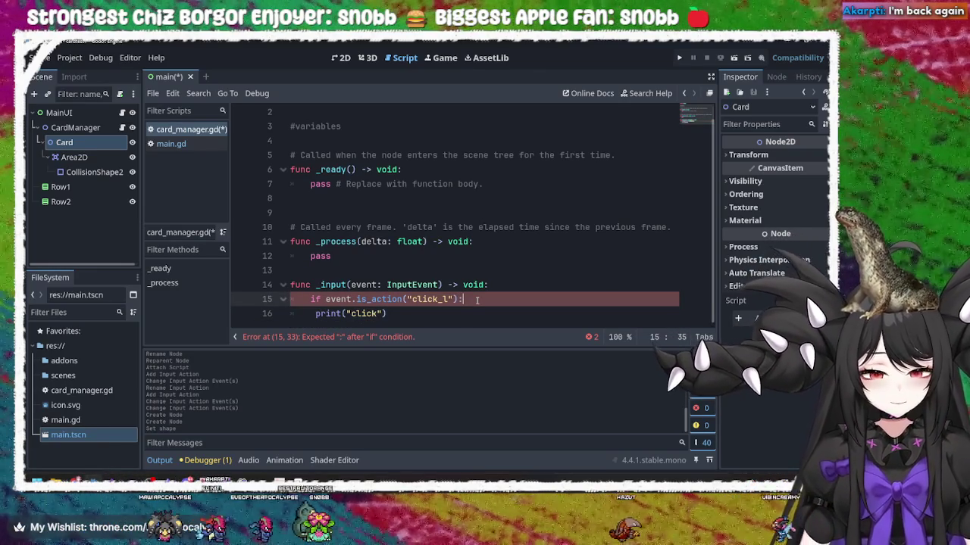
type(" :")
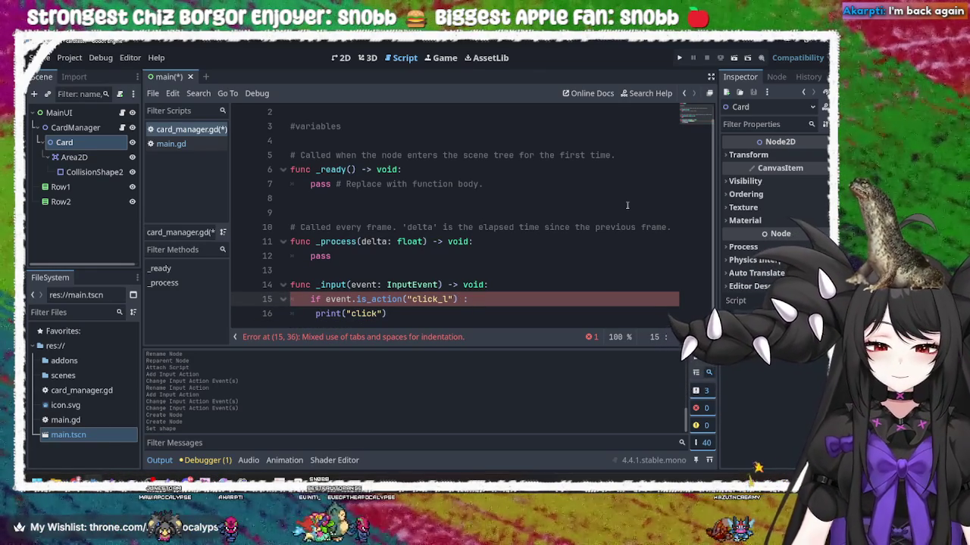
key("BackSpace")
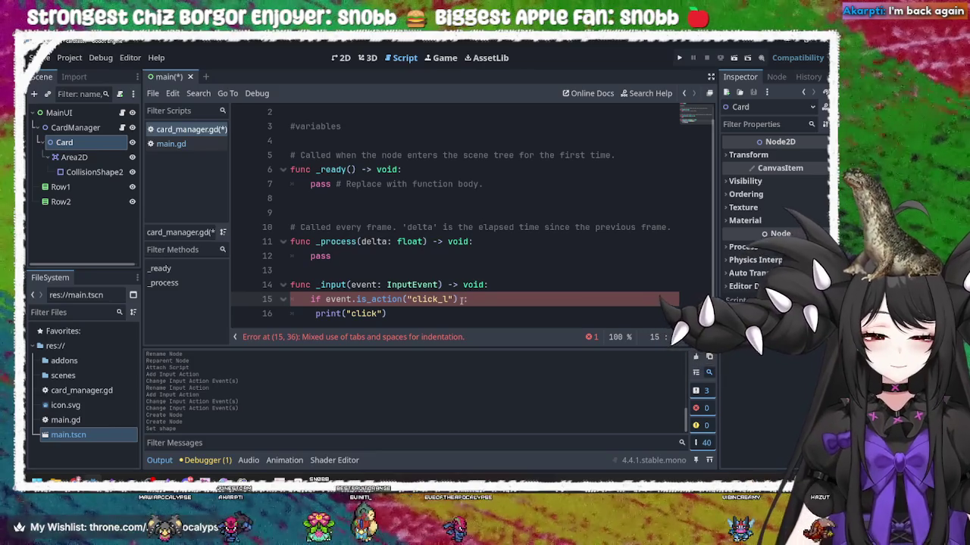
key("Left")
key("Left")
key("Left")
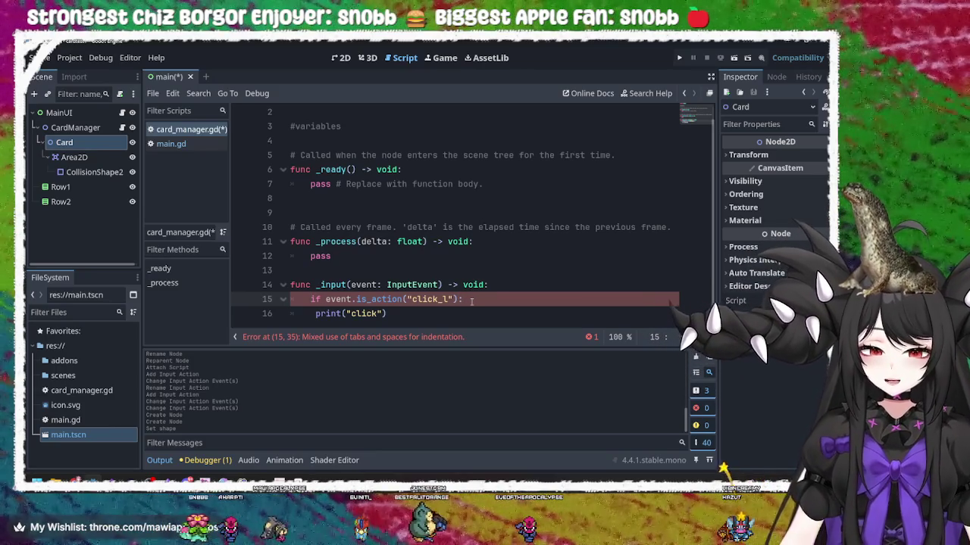
key("Down")
key("Home")
key("BackSpace")
key("Tab")
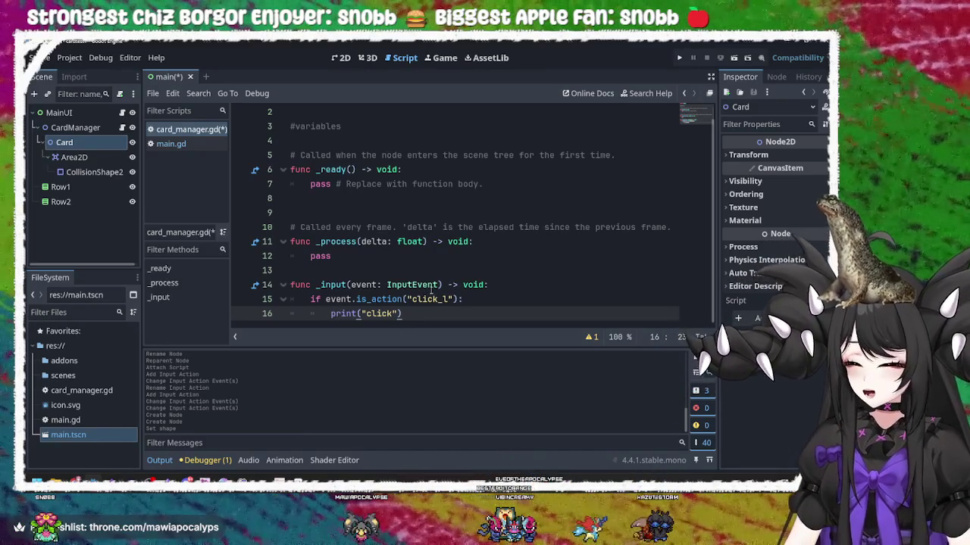
Save the script, test-run the game, and click repeatedly so Output prints "click"
key("ctrl+s")
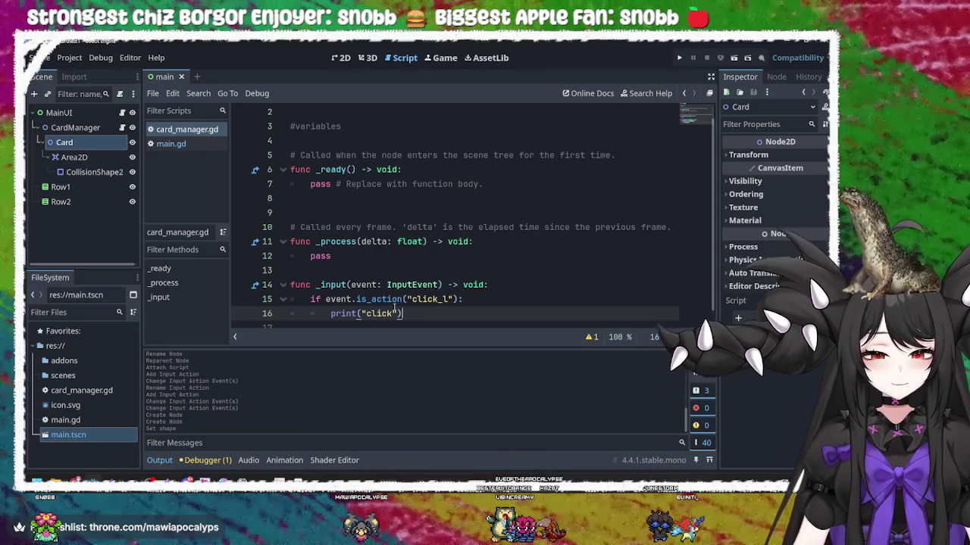
left_click(674, 55)
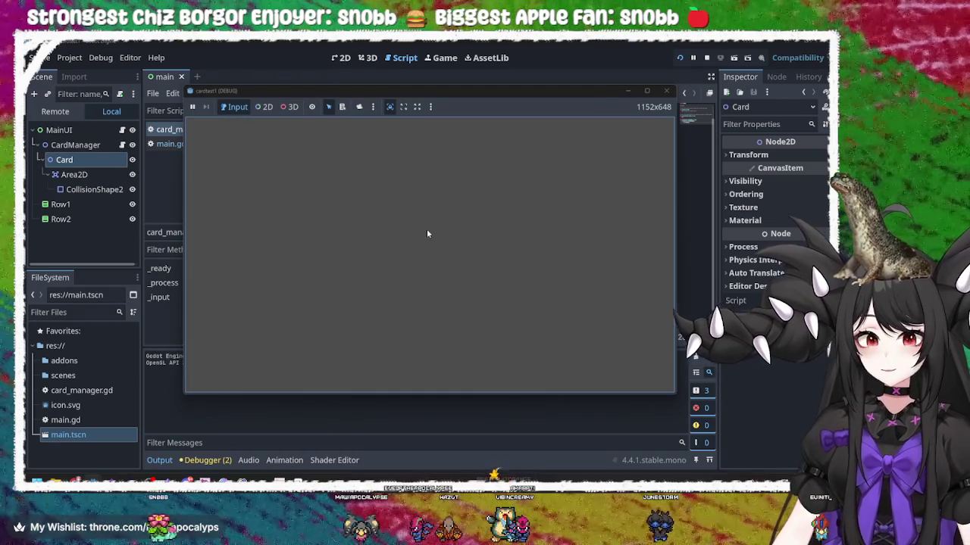
left_click(426, 228)
left_click(426, 229)
left_click(427, 242)
left_click(427, 243)
left_click(427, 243)
left_click(427, 243)
left_click(427, 243)
left_click(427, 244)
left_click(427, 243)
left_click(426, 243)
left_click(427, 243)
left_click(426, 244)
left_click(426, 244)
left_click(426, 244)
left_click(426, 244)
left_click(427, 243)
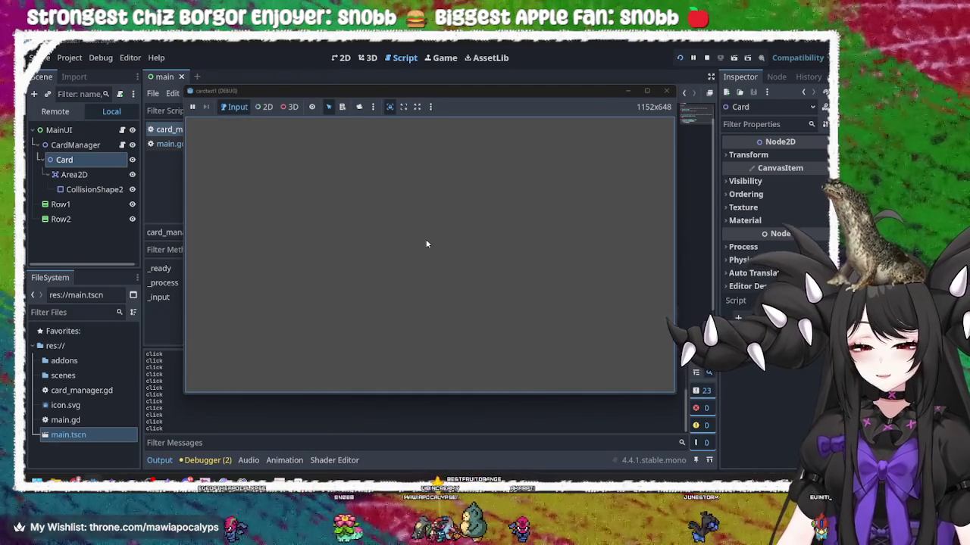
left_click(666, 91)
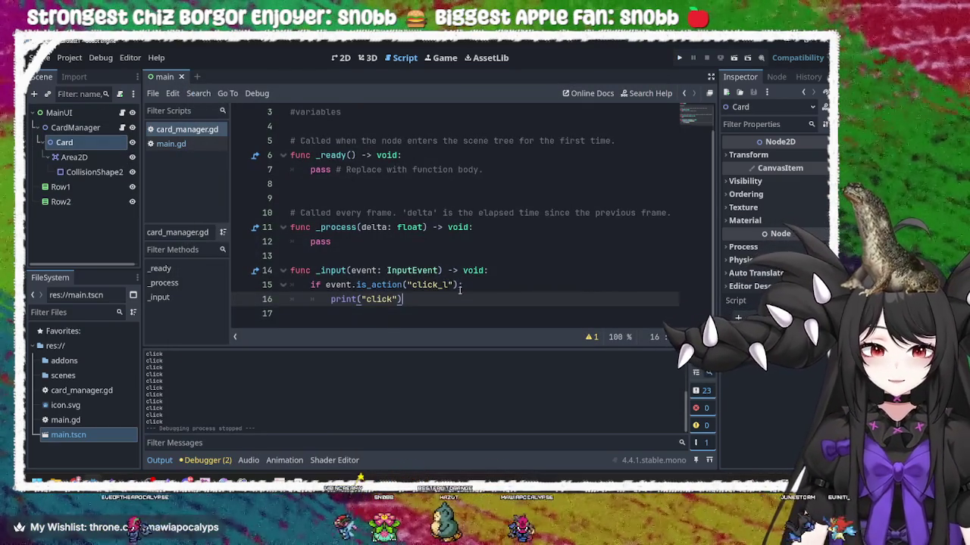
Add an 'if event.is_pressed():' check under the click_l action line
left_click(423, 272)
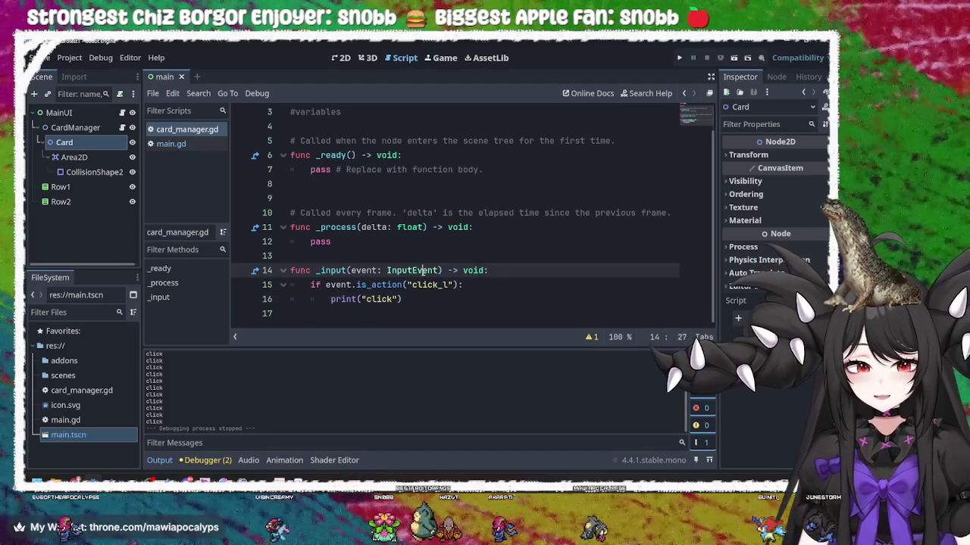
left_click(433, 299)
left_click(491, 285)
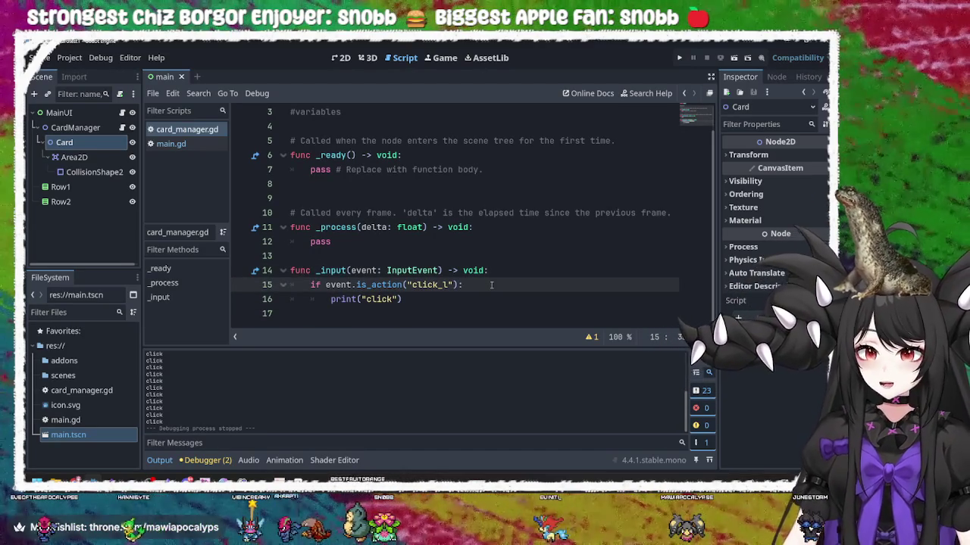
key("Return")
type("if")
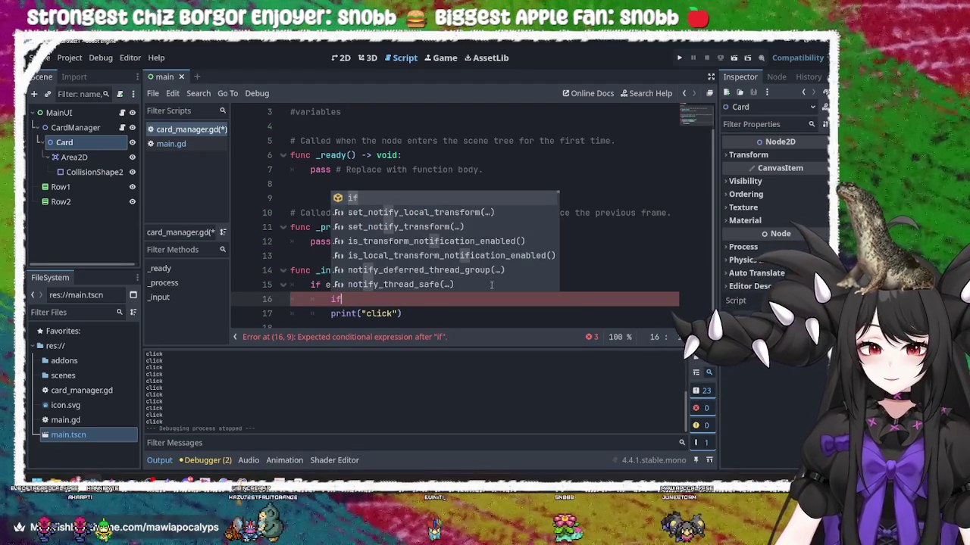
type(" even")
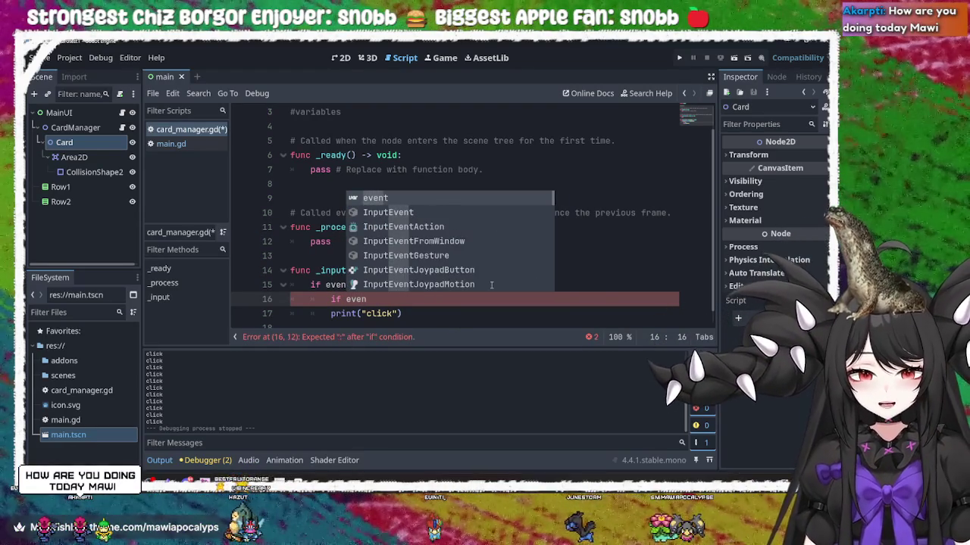
type("t.isp")
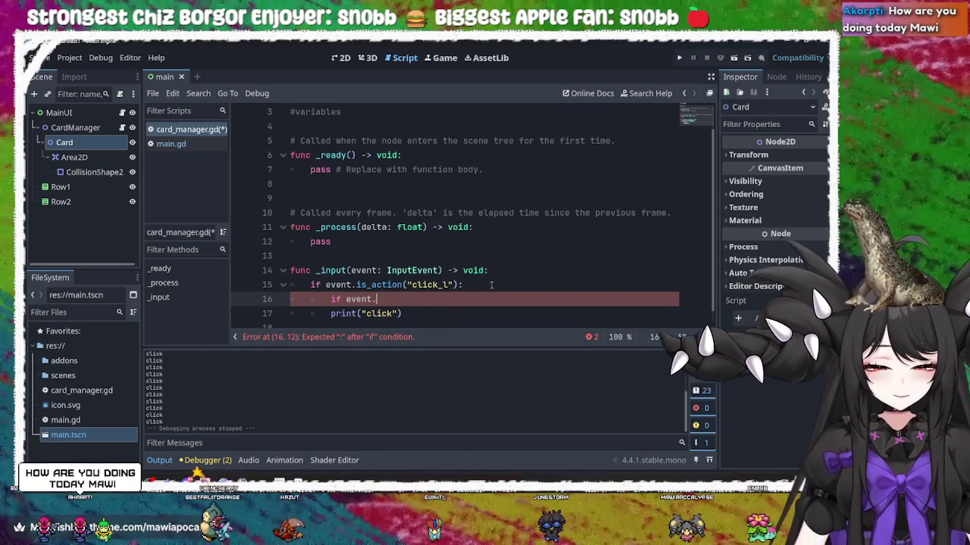
key("Return")
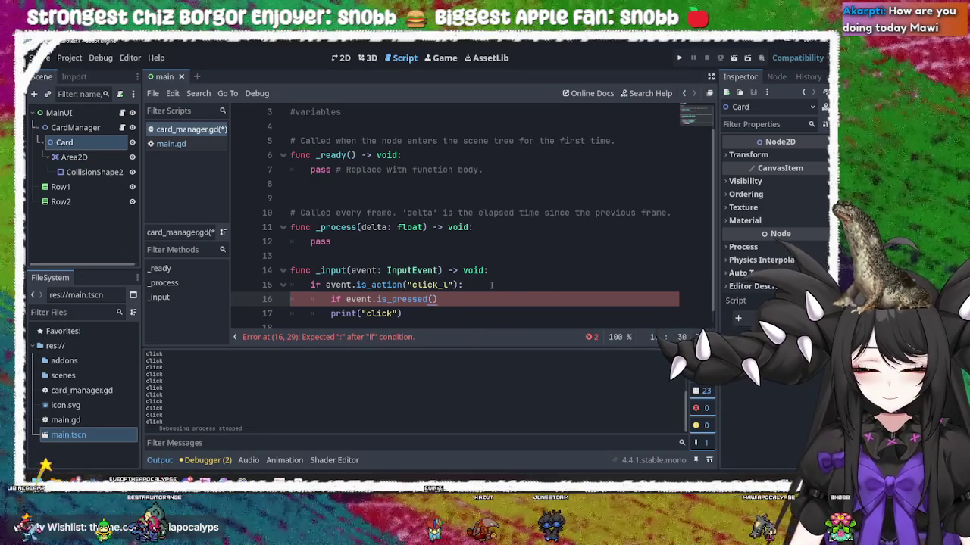
type(" :")
key("Return")
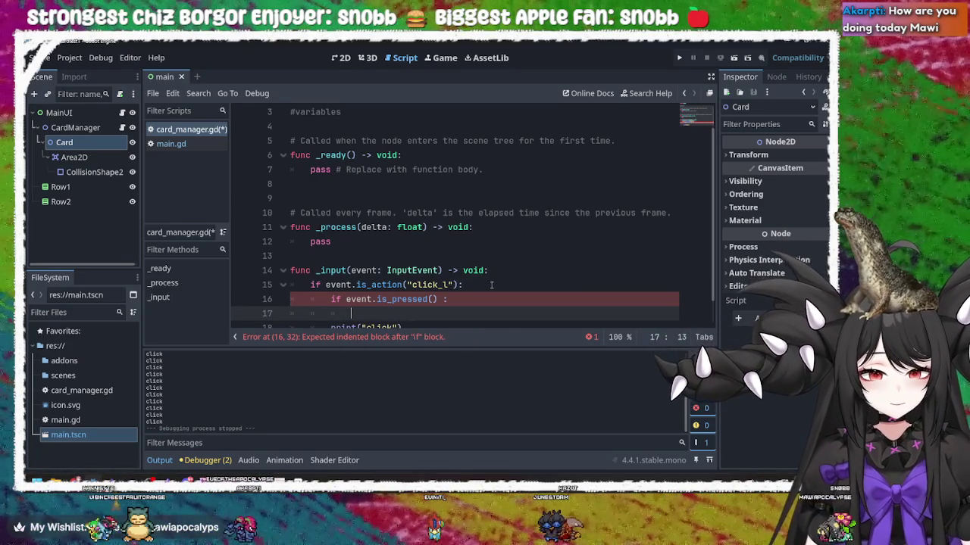
key("BackSpace")
key("BackSpace")
key("BackSpace")
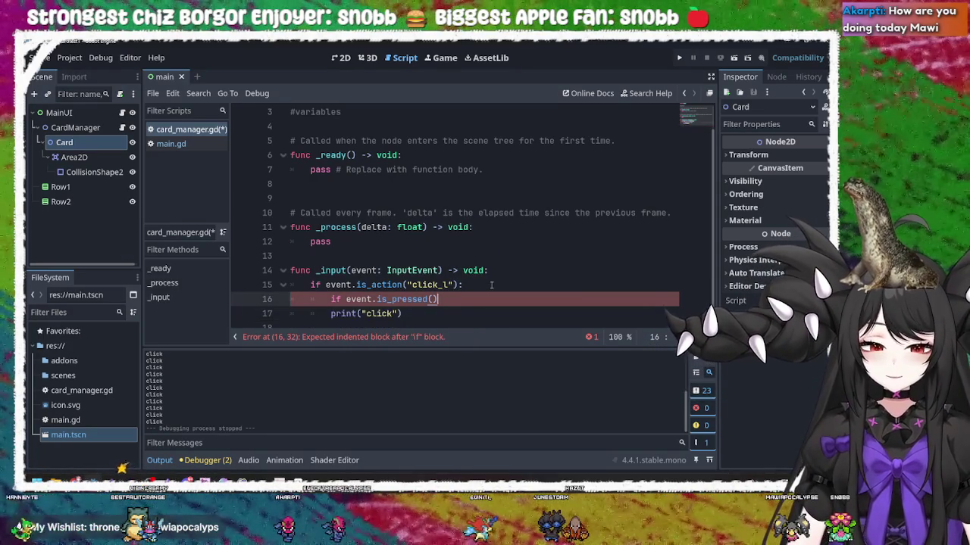
type(":")
key("Return")
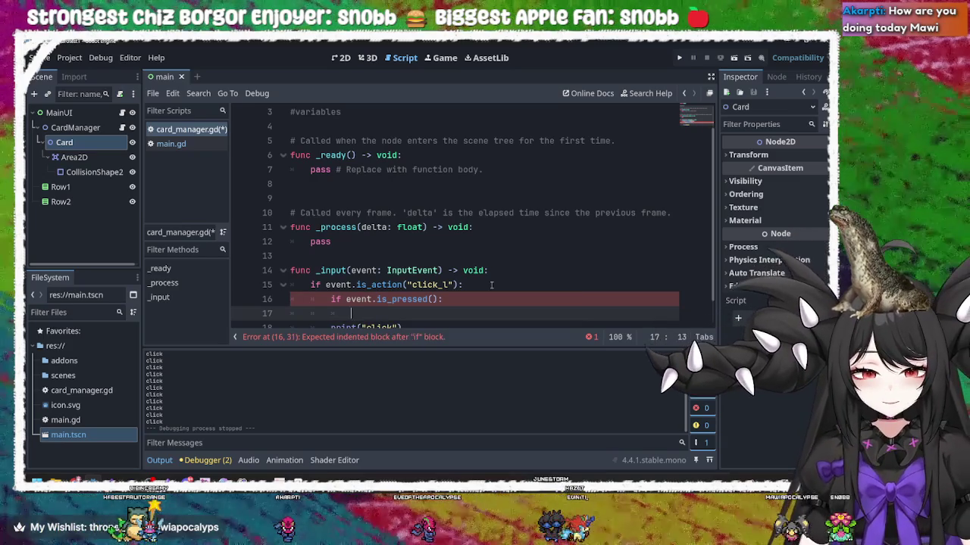
Make the is_pressed branch print("click")
type("print")
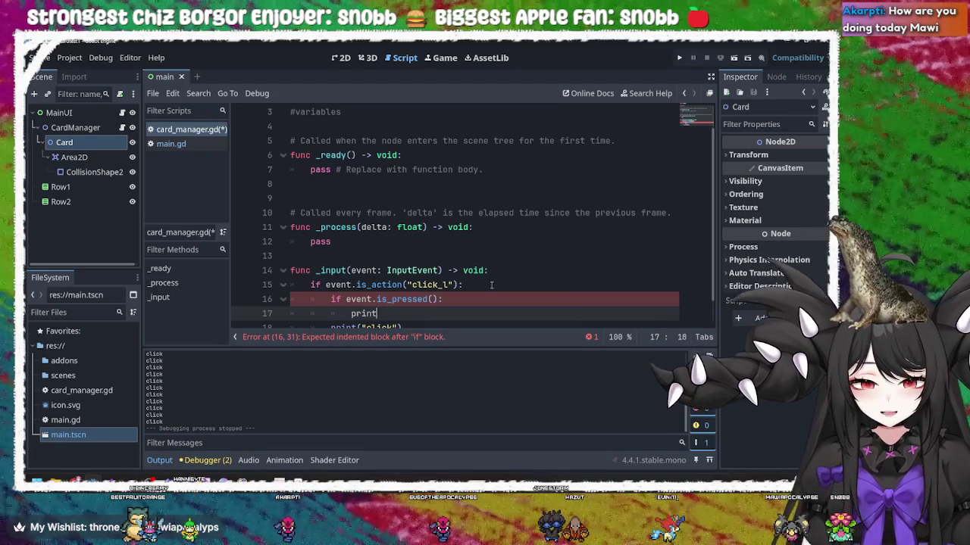
key("Down")
key("Down")
key("Down")
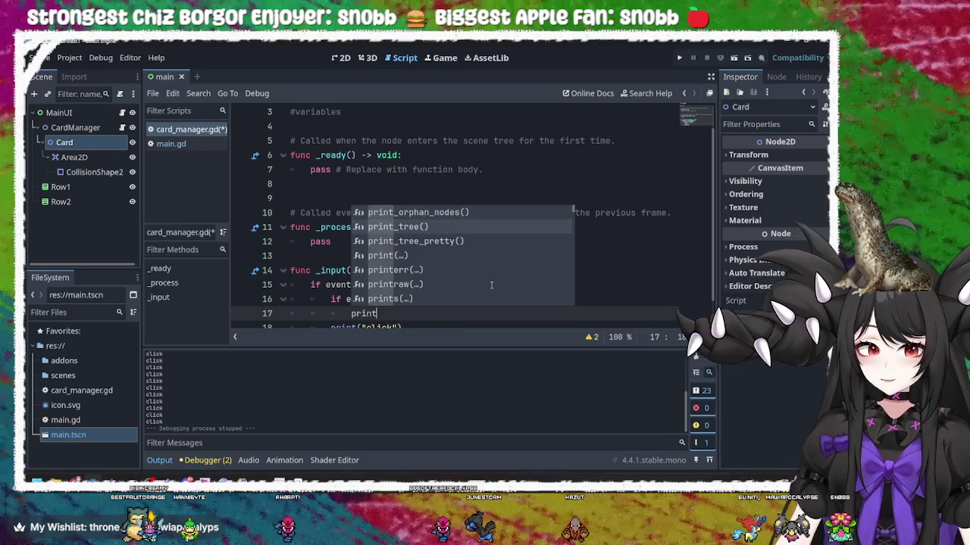
key("Return")
type("\"click")
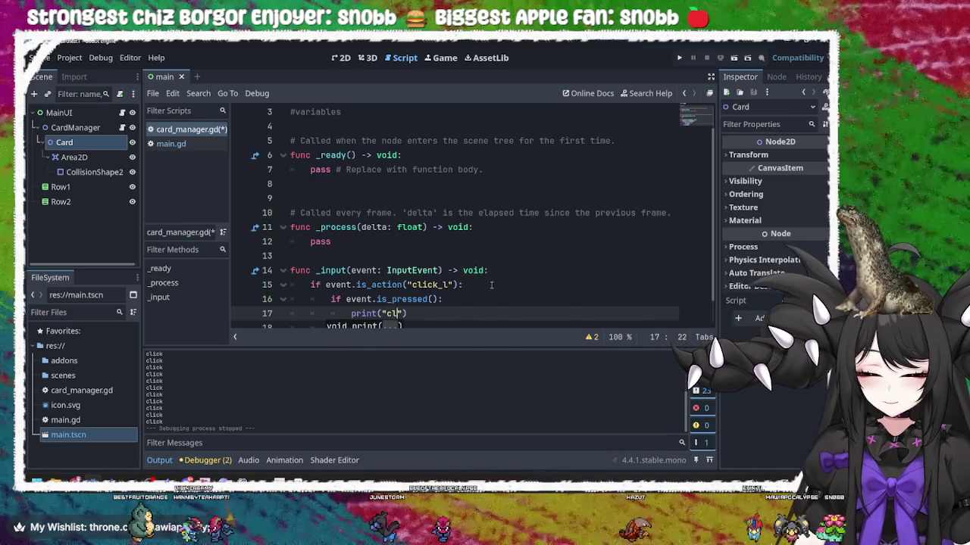
type("\")")
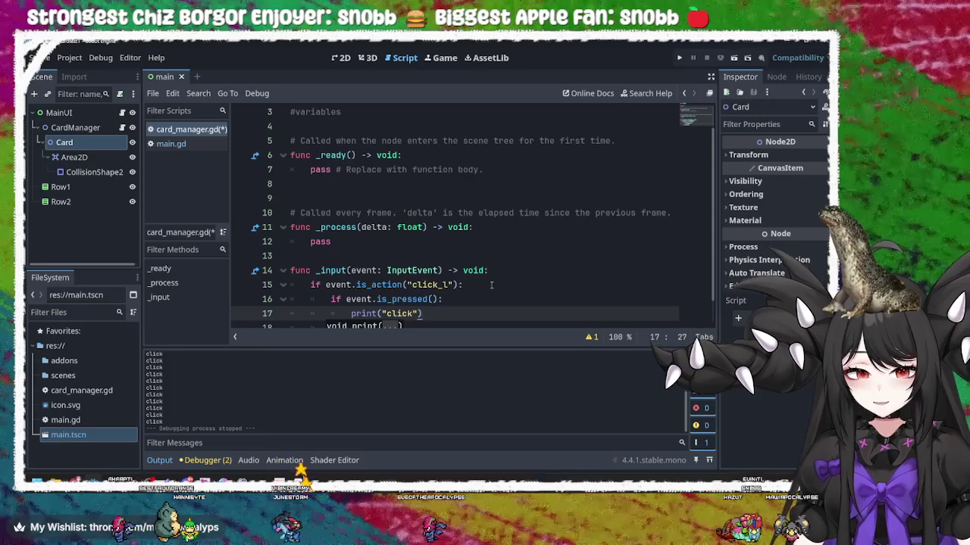
Add an else branch printing "released", then save card_manager.gd
key("Return")
key("BackSpace")
type("else")
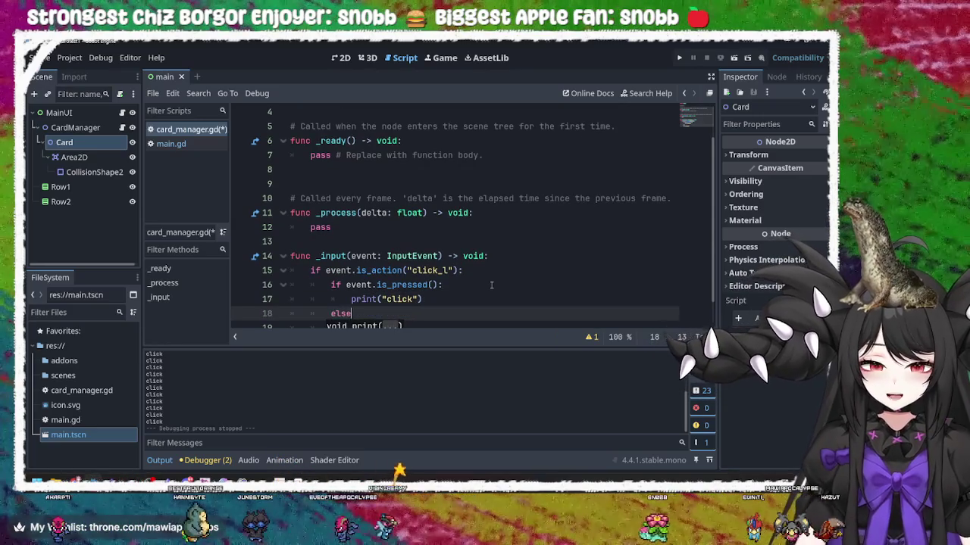
type(":")
key("Return")
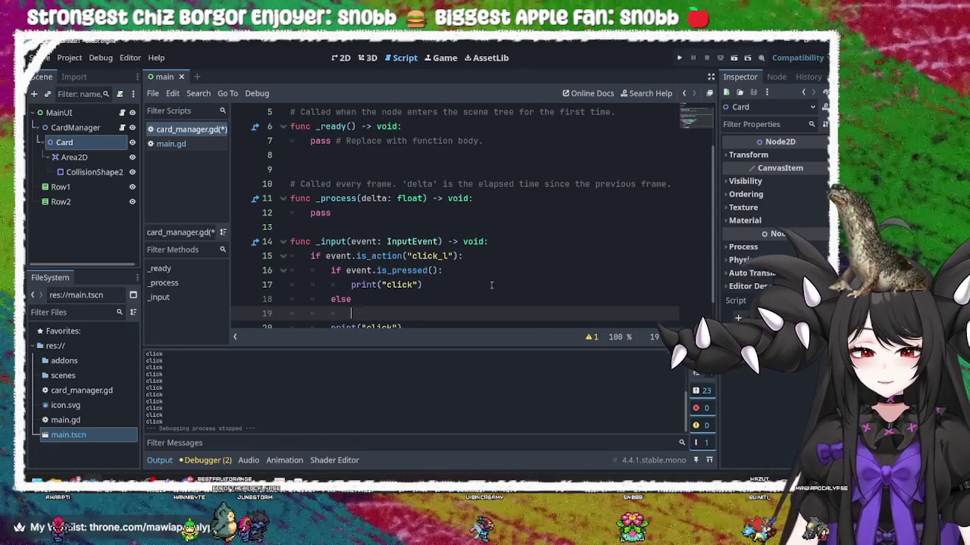
type("print")
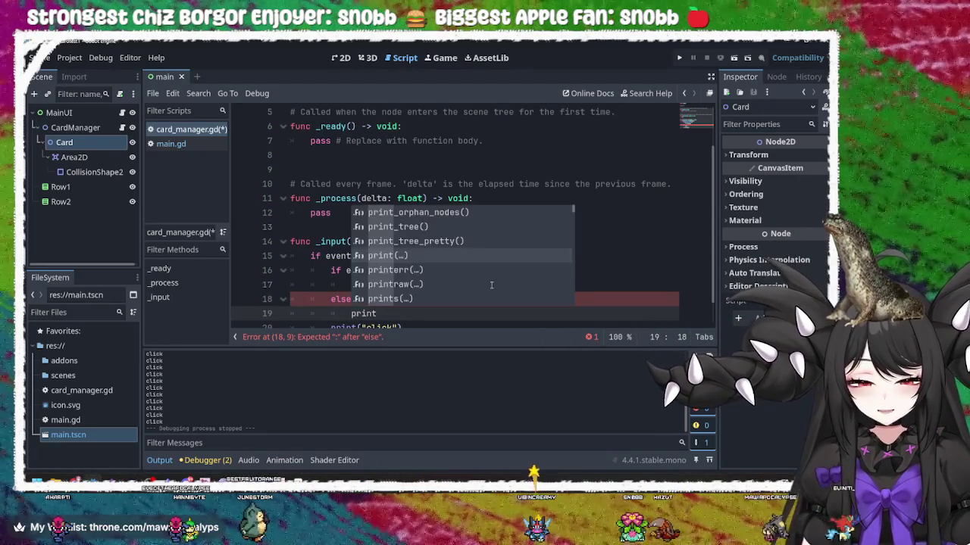
type("(\"")
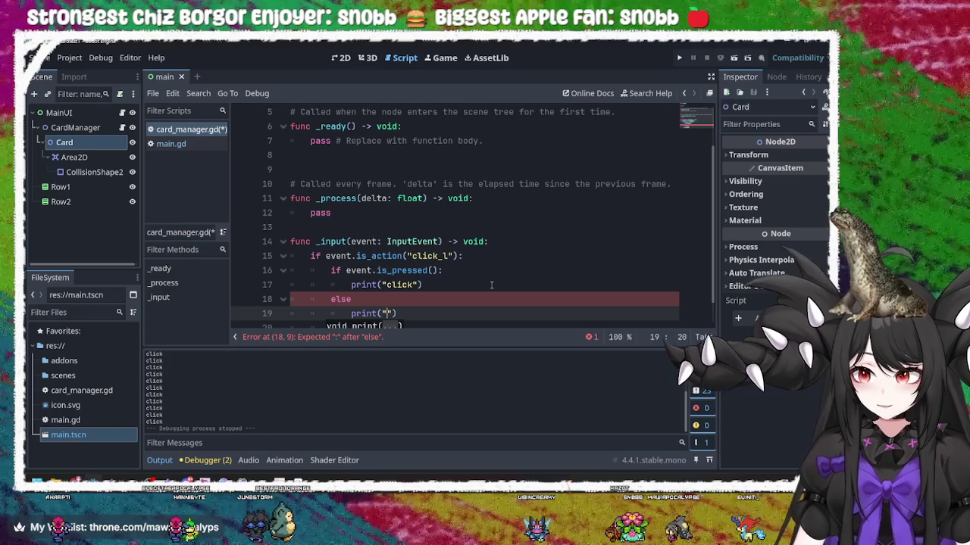
type("released")
key("Down")
key("BackSpace")
key("BackSpace")
key("BackSpace")
key("BackSpace")
key("BackSpace")
key("BackSpace")
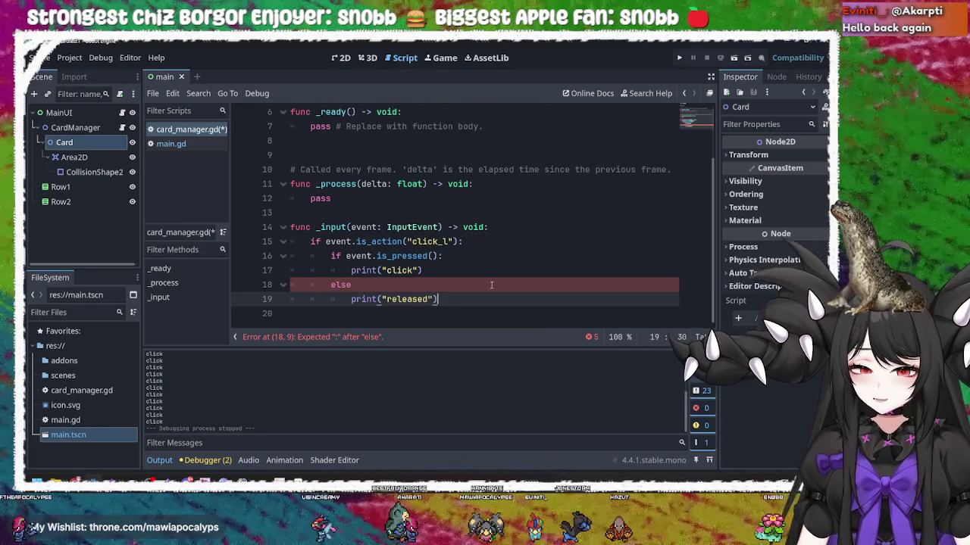
left_click(472, 281)
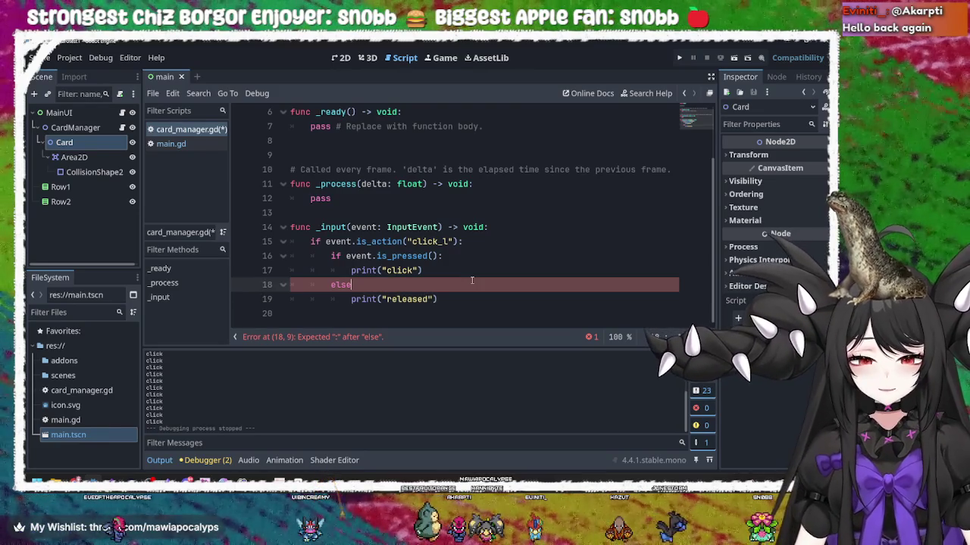
type(" :")
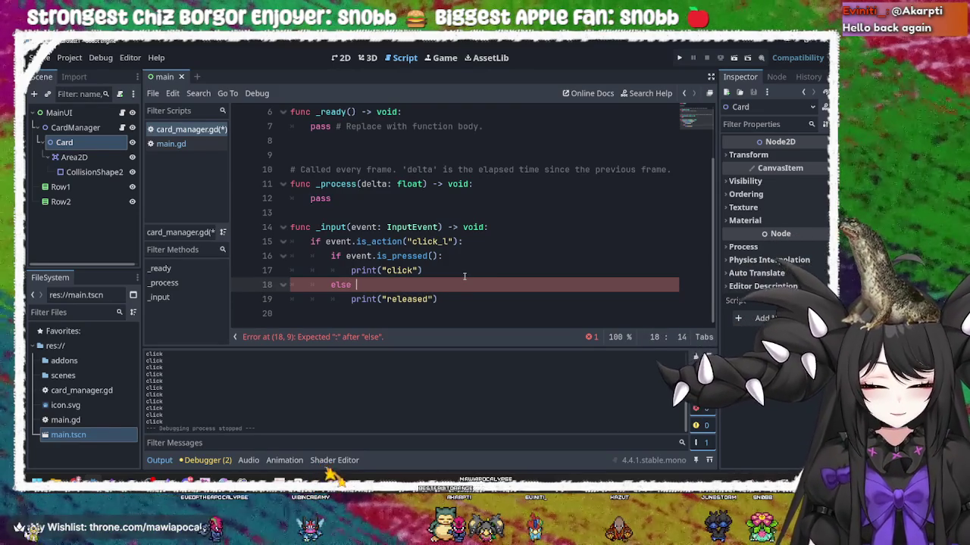
key("BackSpace")
key("ctrl+s")
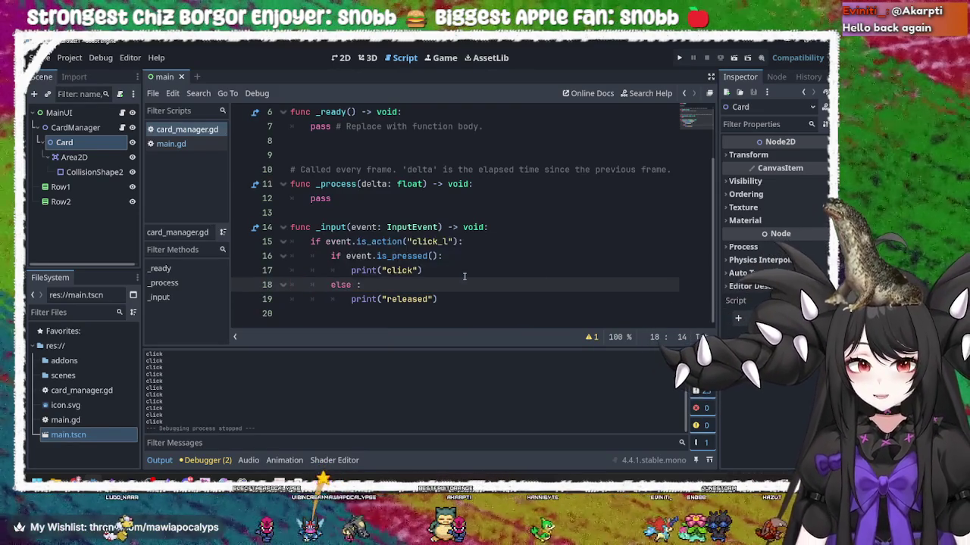
left_click(677, 60)
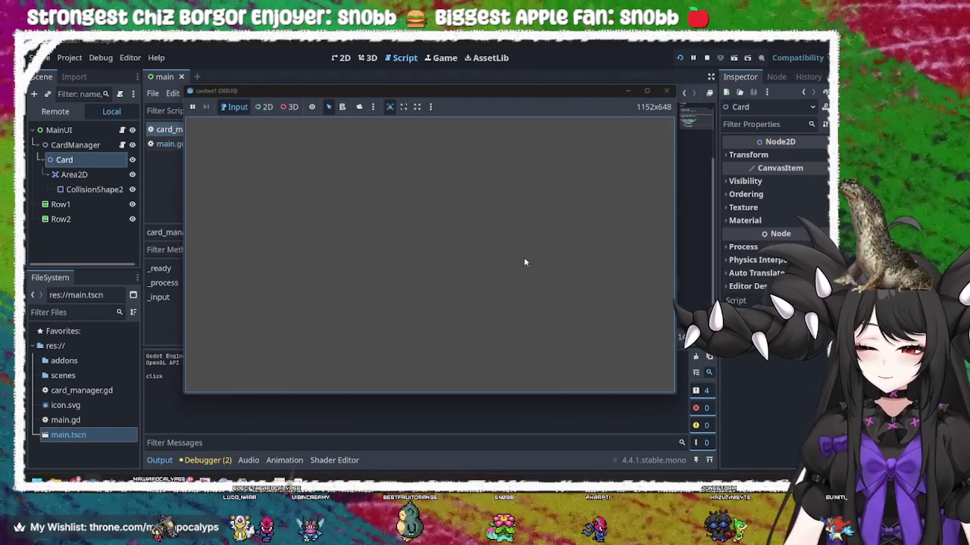
Click the game three times to log alternating click/released messages, then stop the run
left_click(524, 262)
left_click(524, 262)
left_click(524, 262)
left_click(524, 263)
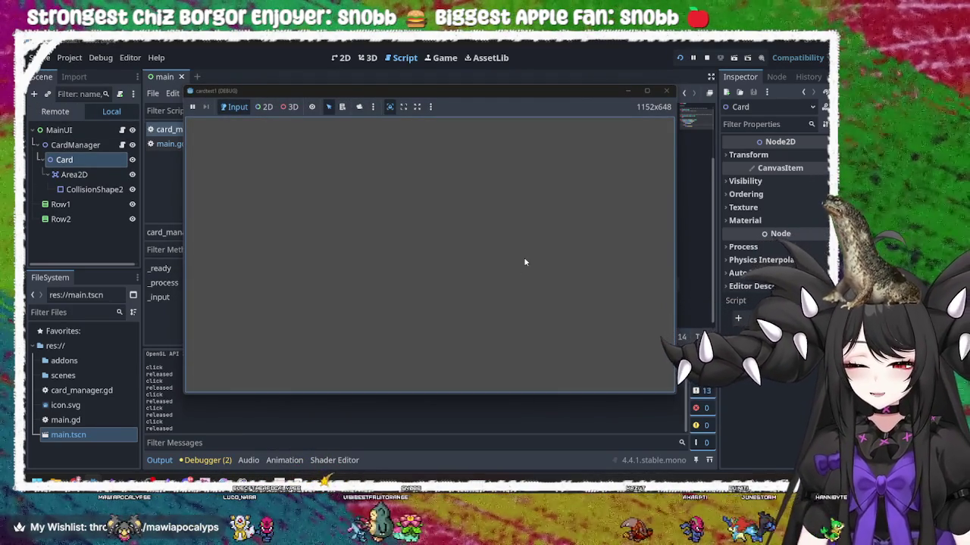
left_click(666, 91)
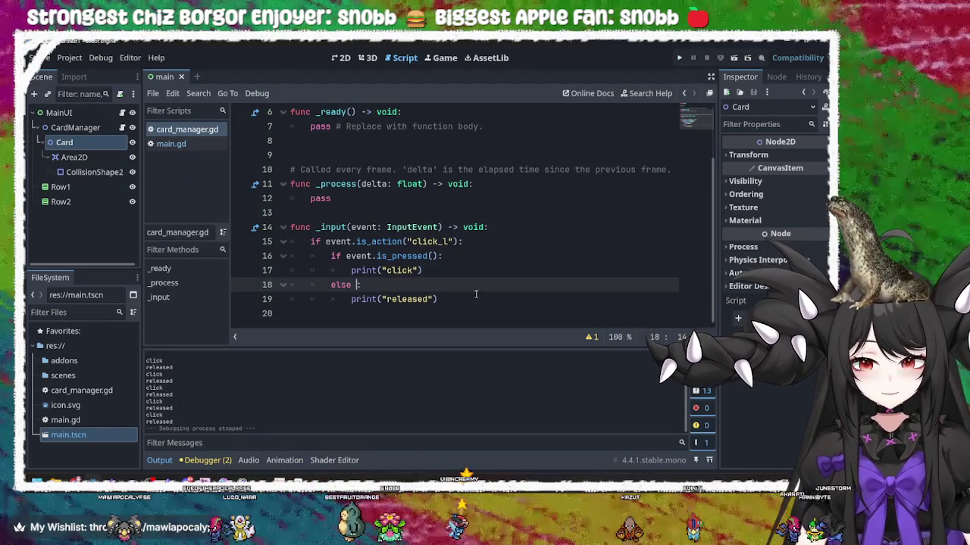
left_click(459, 299)
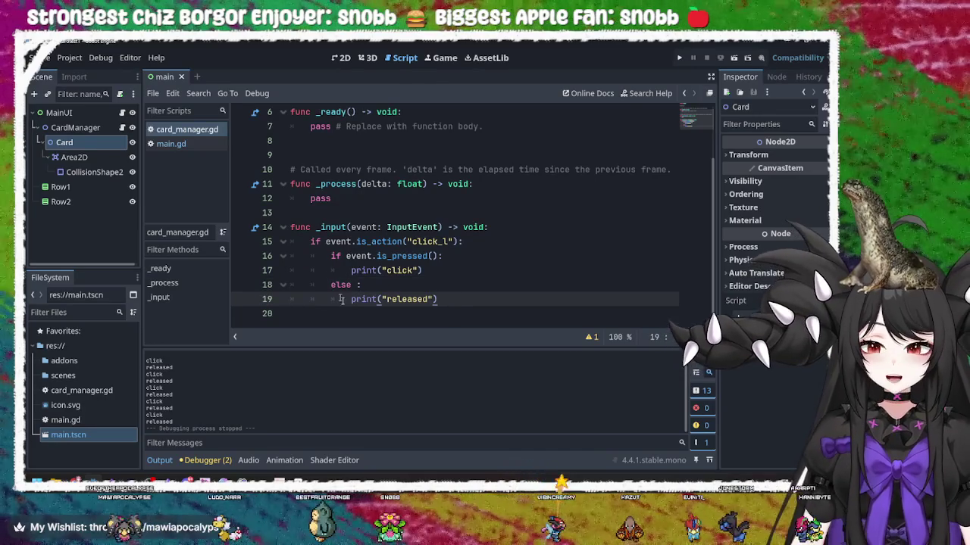
left_click(451, 270)
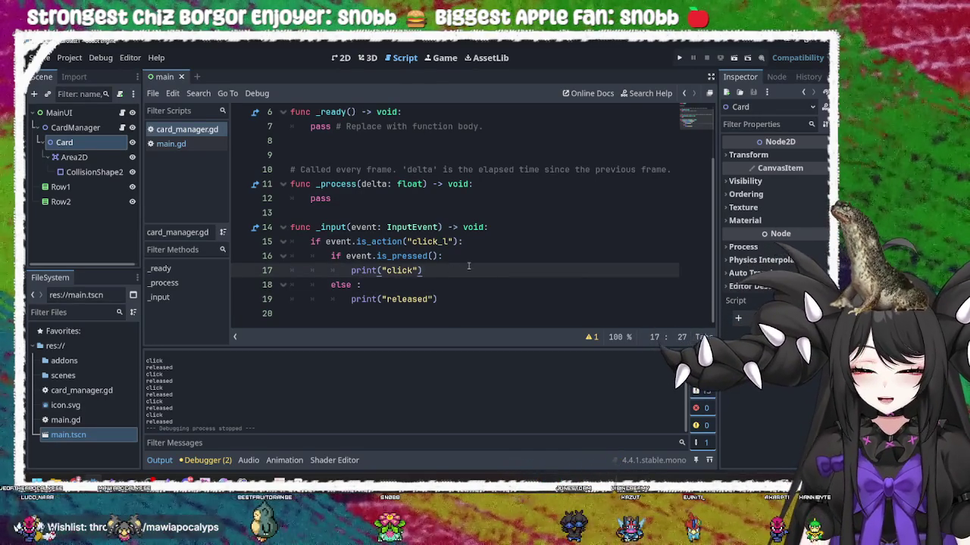
left_click(461, 256)
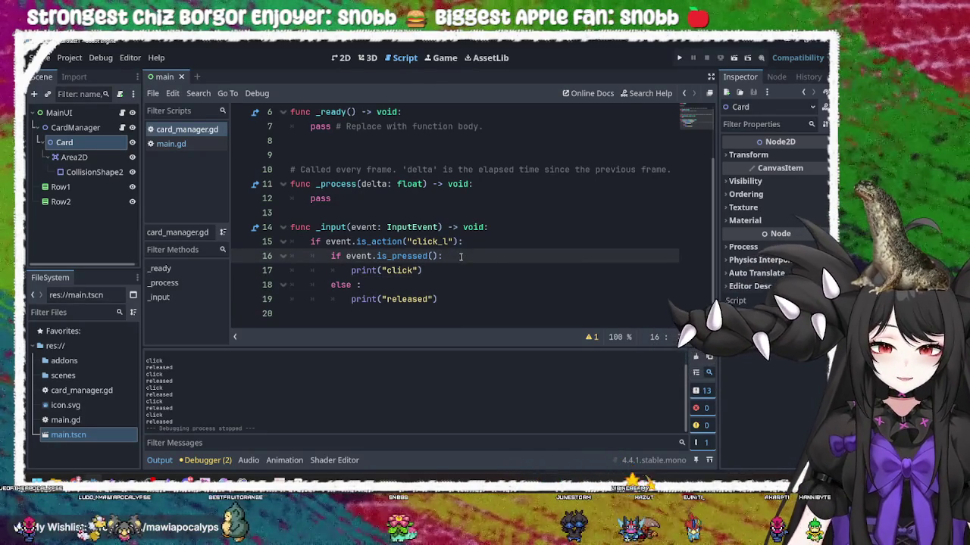
scroll(458, 255, "up", 2)
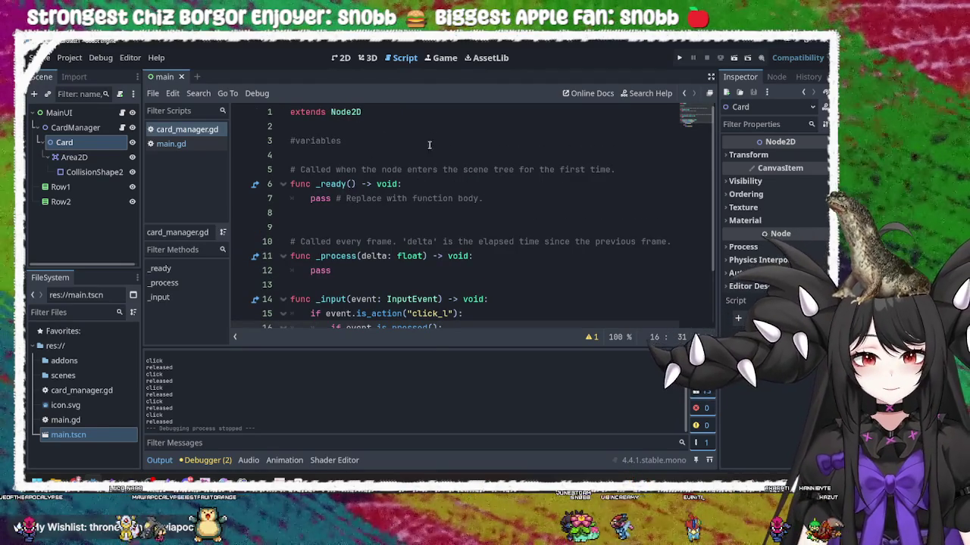
Add a new line under #variables containing Vector2 and the name m_position
left_click(426, 144)
key("Return")
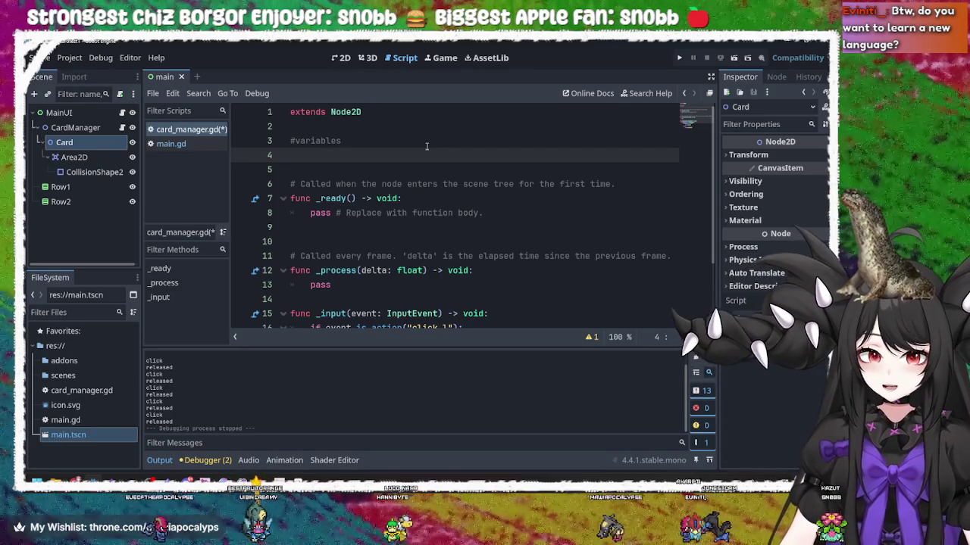
type("Vec")
key("BackSpace")
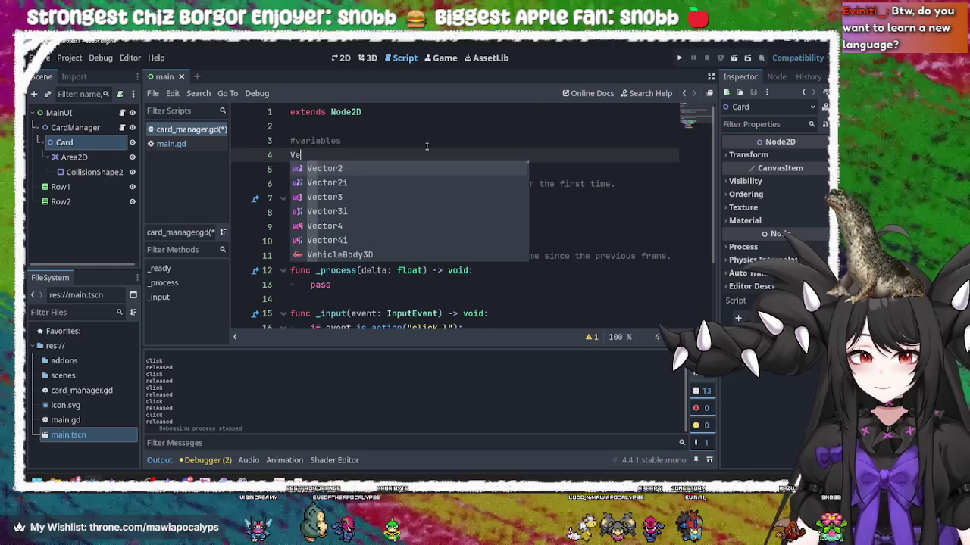
key("Return")
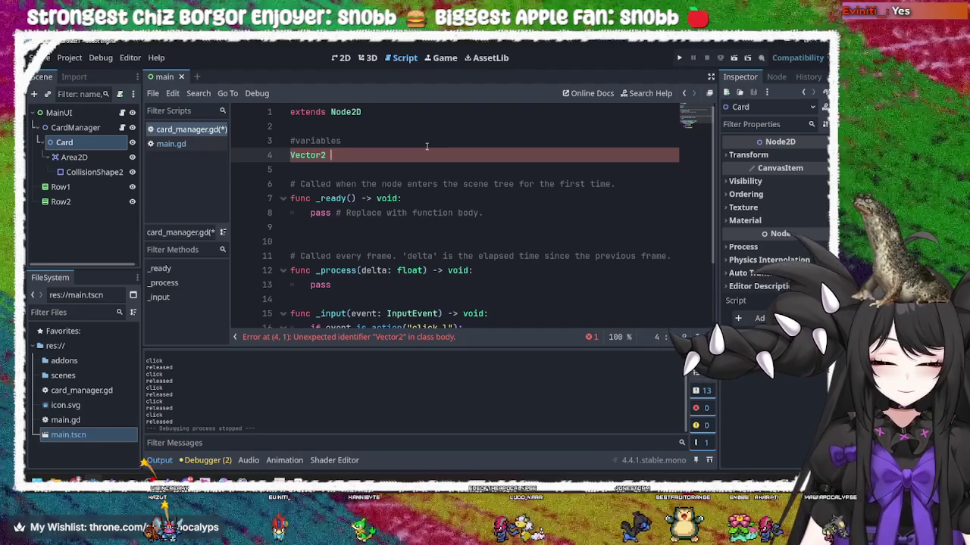
type("m:position")
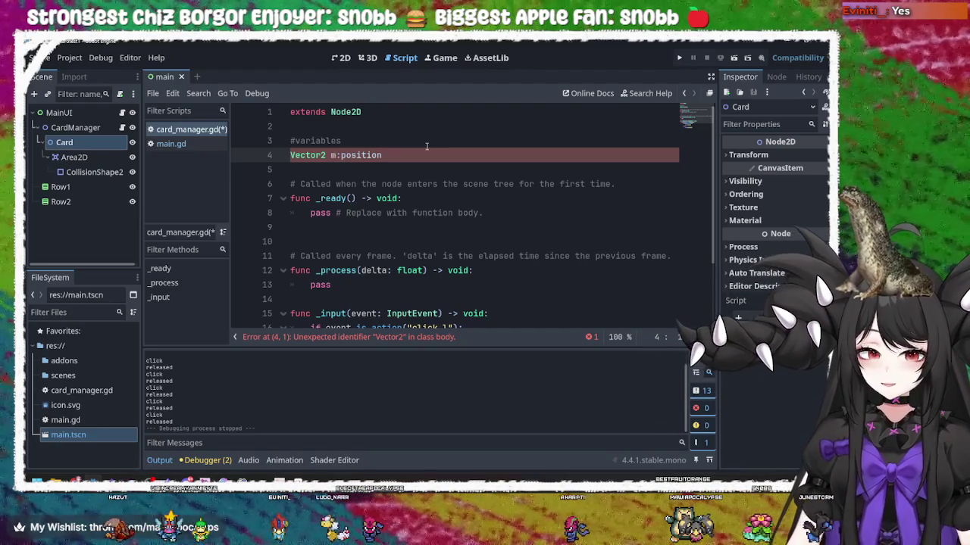
key("BackSpace")
type("_")
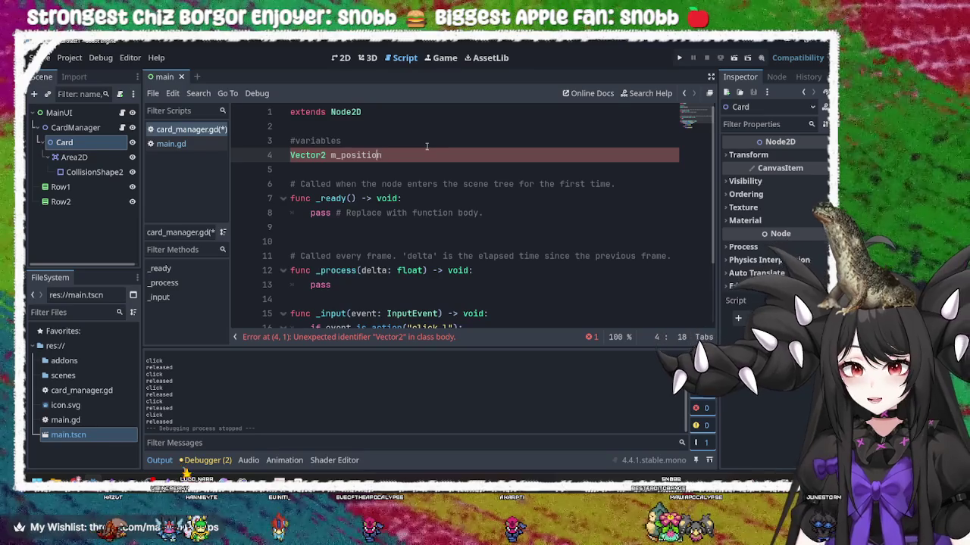
Reorder line 4 to read 'm_position : Vector2'
key("shift+Left")
key("shift+Left")
key("shift+Left")
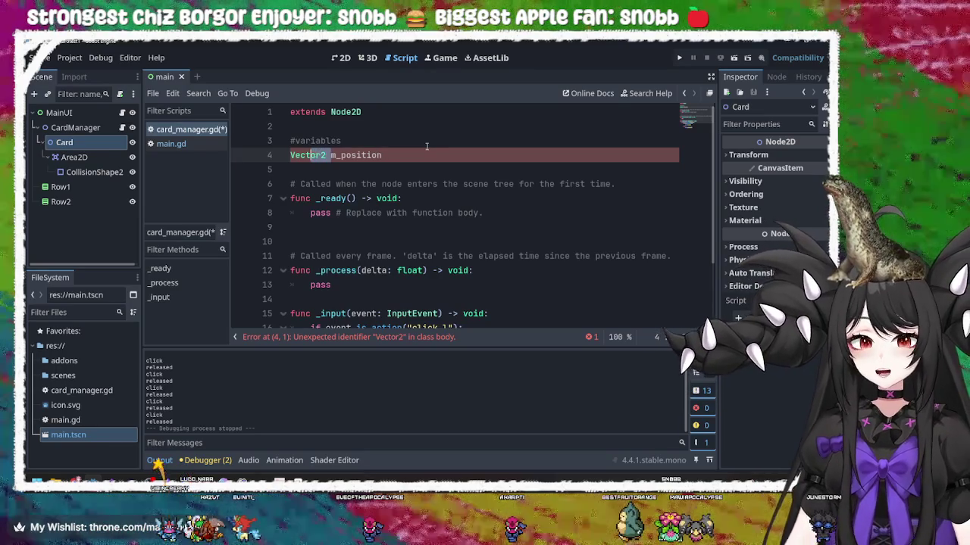
key("BackSpace")
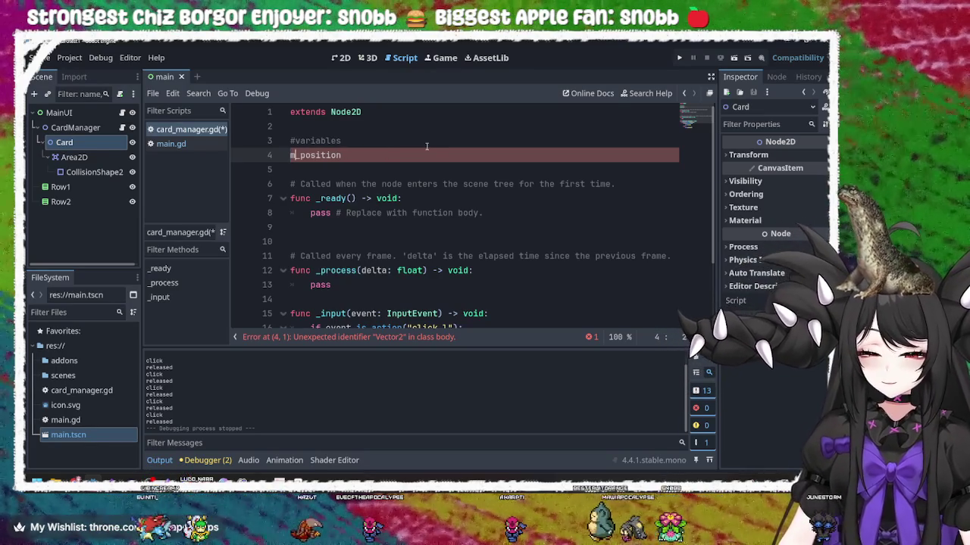
key("Down")
key("Up")
key("End")
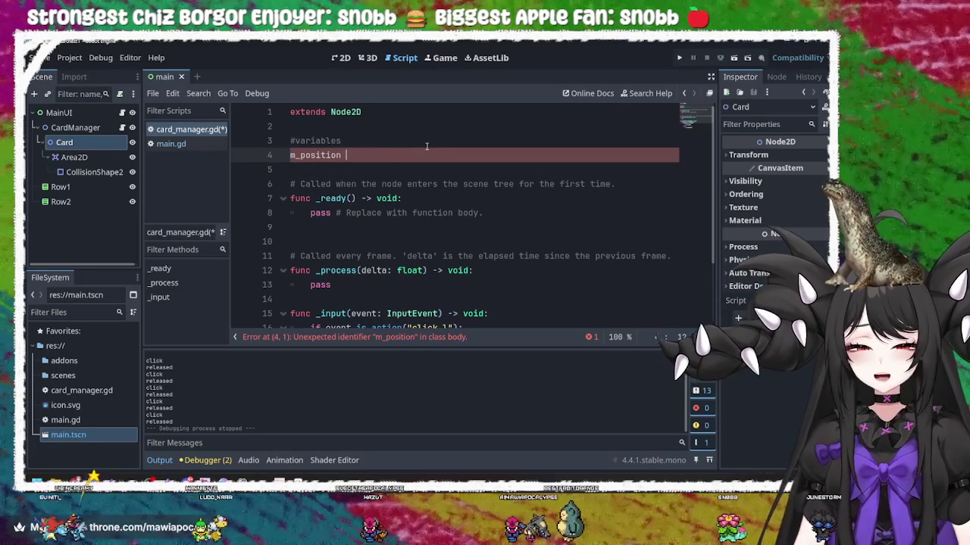
type("Vector2")
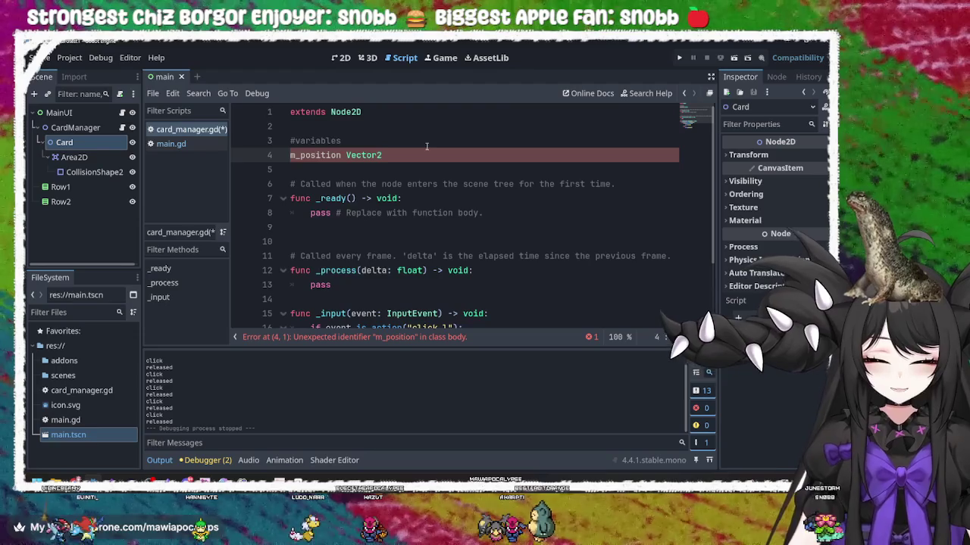
key("Left")
key("Left")
key("Left")
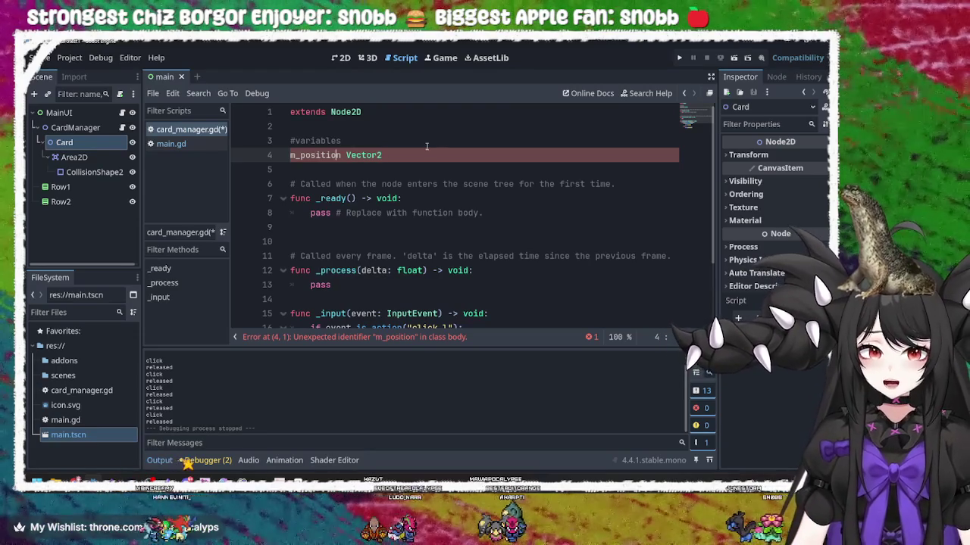
type(":")
key("Right")
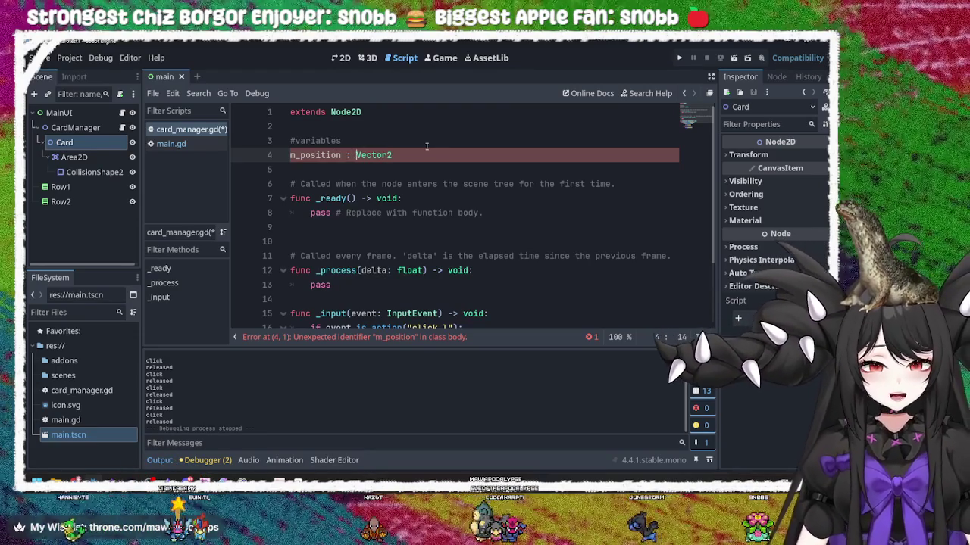
Remove the stray space in the line 6 comment and switch to the YouTube tutorial
key("Down")
key("Down")
key("Home")
key("Right")
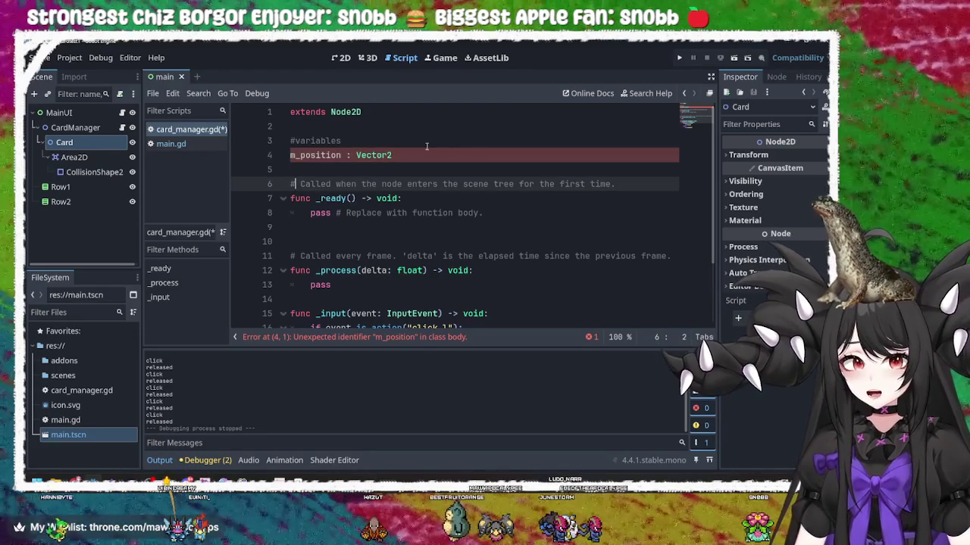
key("BackSpace")
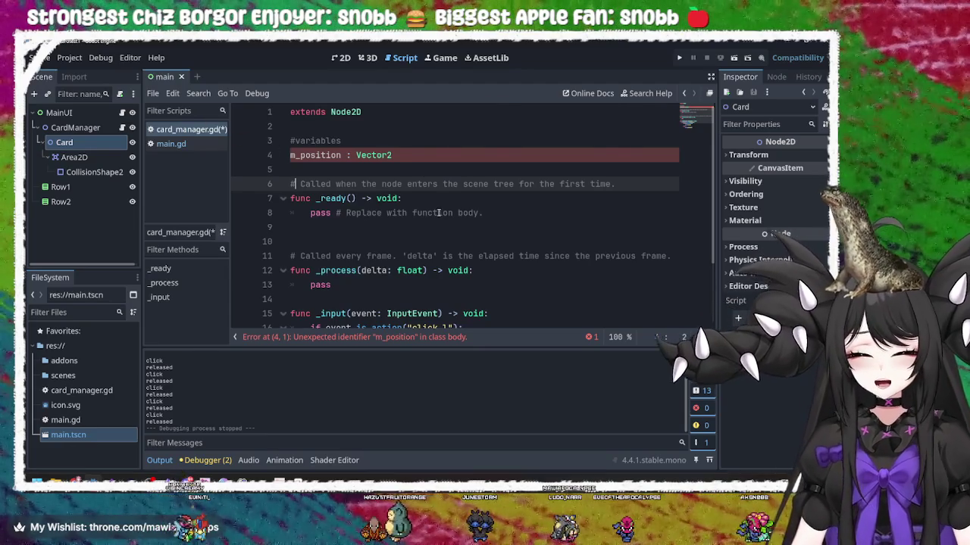
key("alt+Tab")
left_click(382, 173)
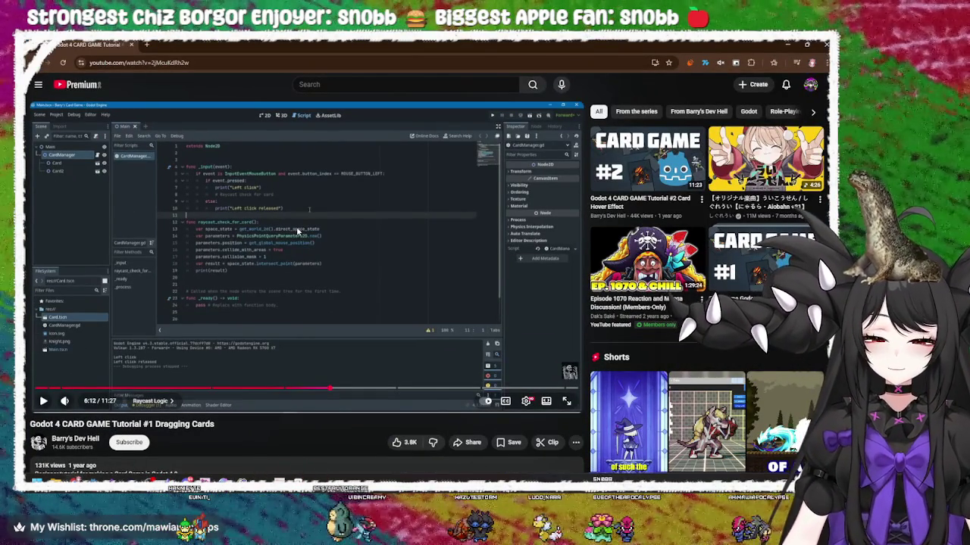
Skip the card tutorial to 8:18 and bring the Godot editor back to front
key("space")
left_click(341, 385)
left_click_drag(340, 385, 428, 383)
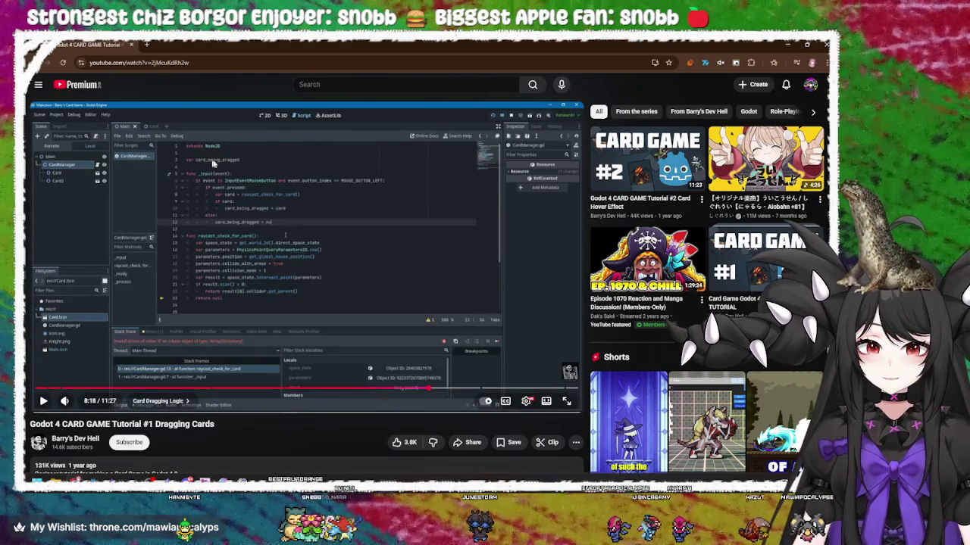
double_click(775, 42)
left_click(776, 42)
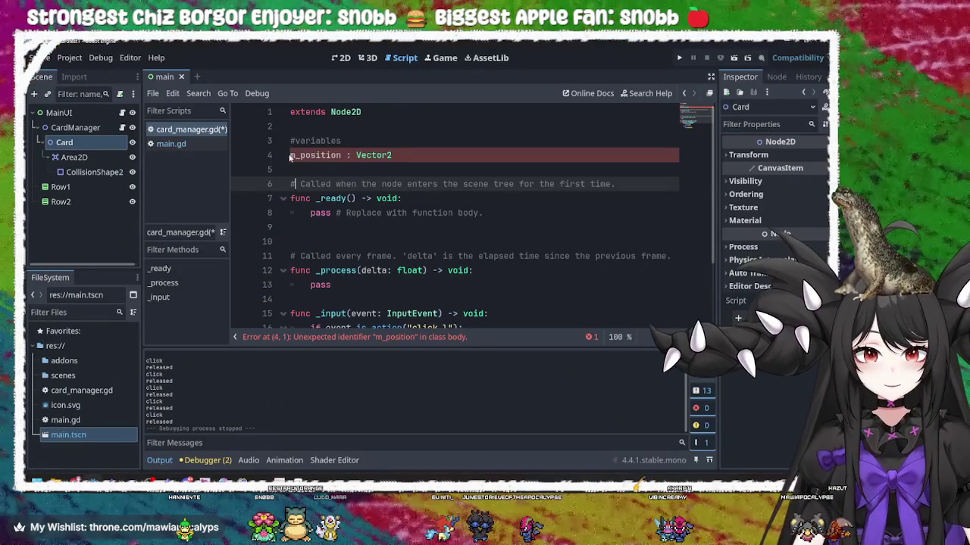
Prefix line 4 with var so it reads 'var m_position : Vector2', dropping a trial ' = '
left_click(316, 156)
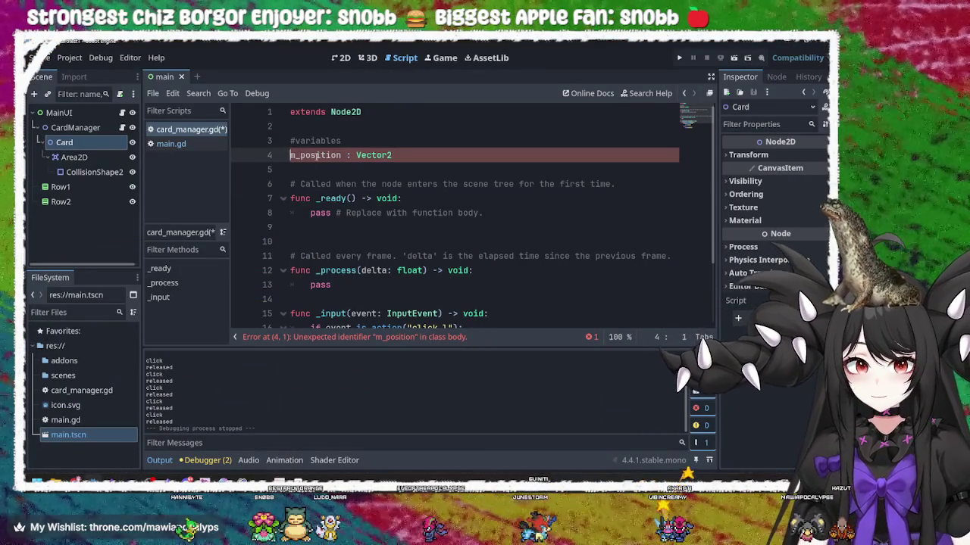
key("Left")
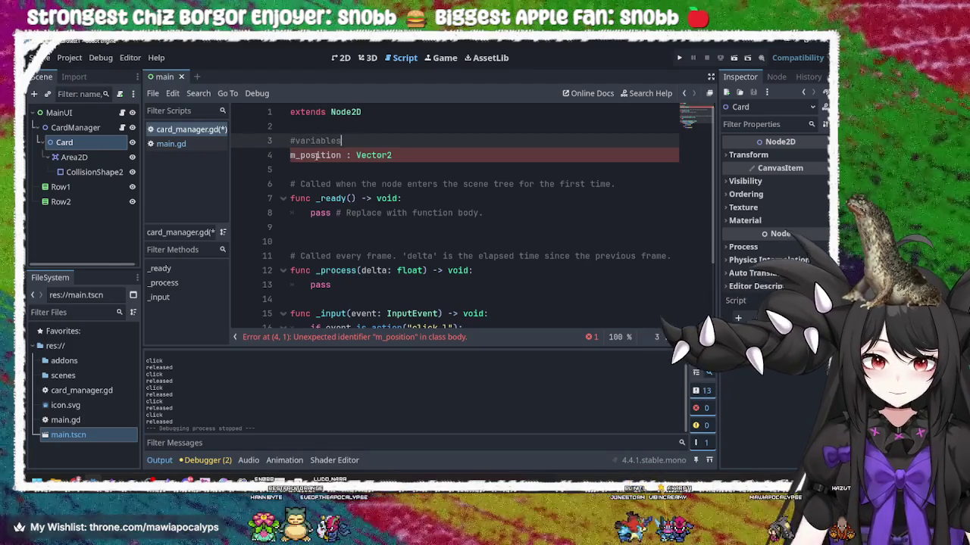
double_click(317, 155)
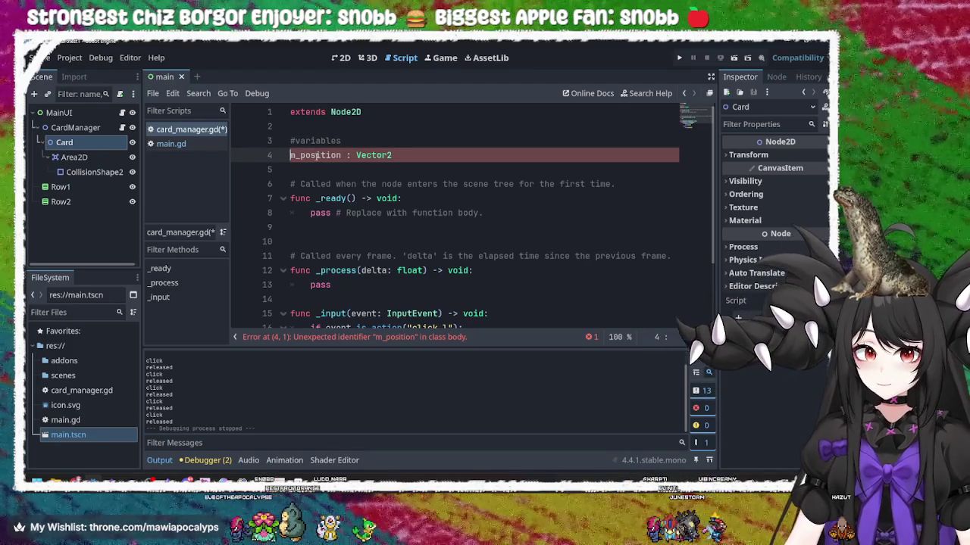
type("var")
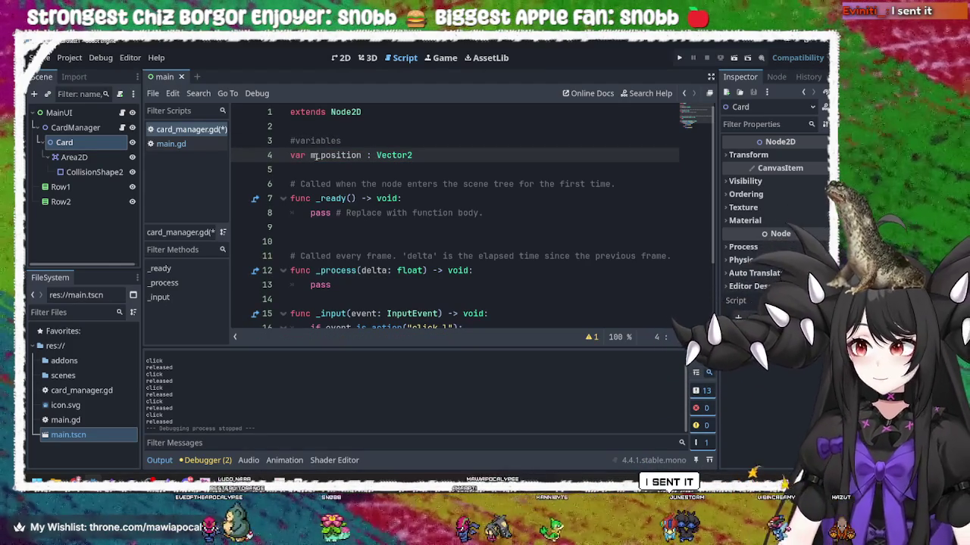
key("End")
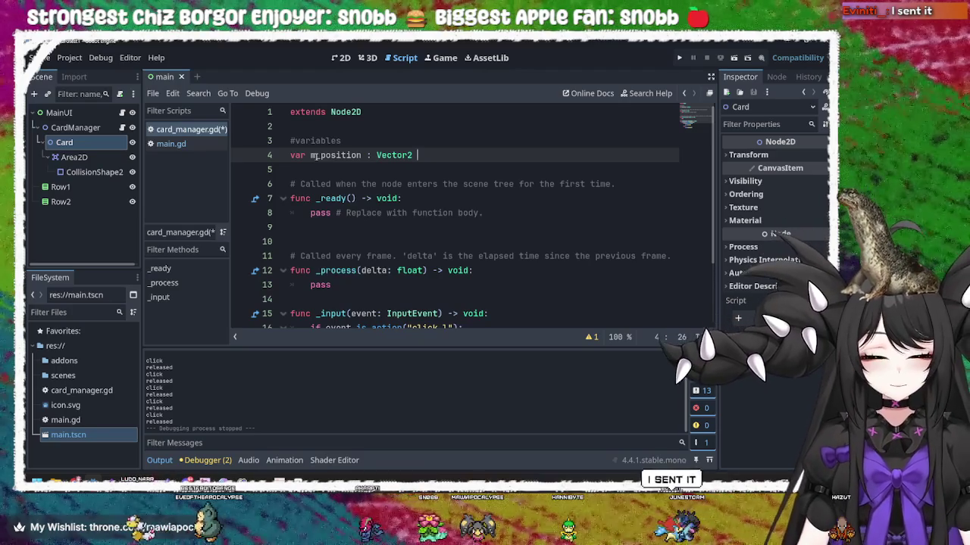
type("=")
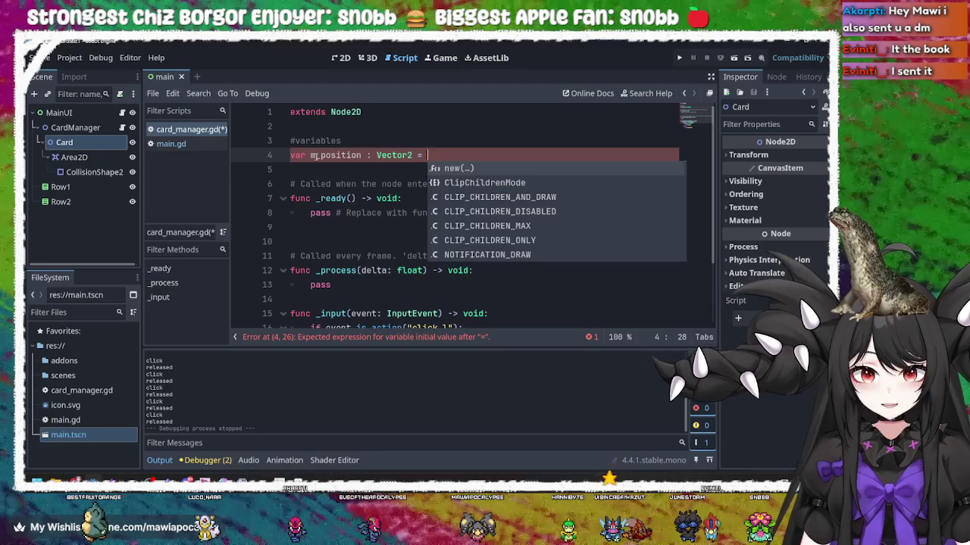
key("BackSpace")
key("BackSpace")
key("BackSpace")
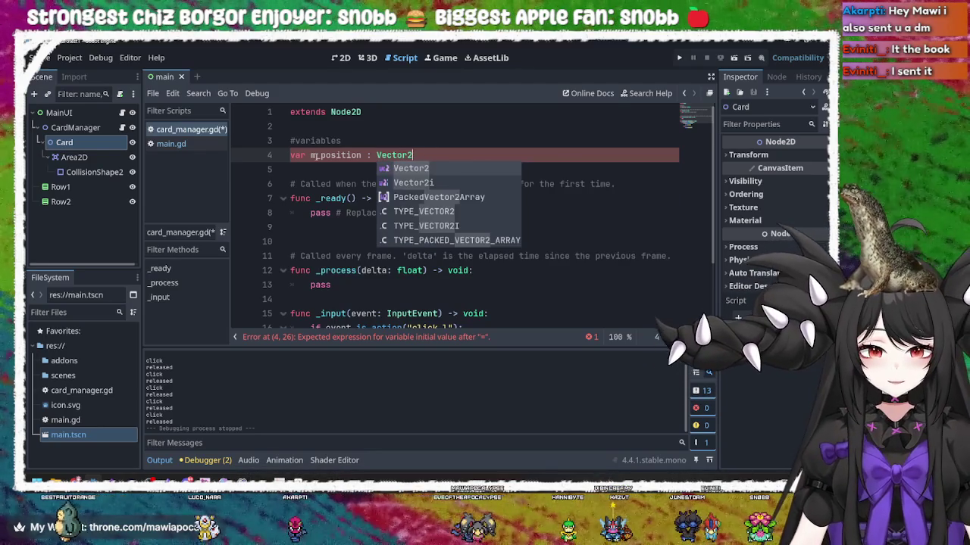
key("Escape")
double_click(313, 155)
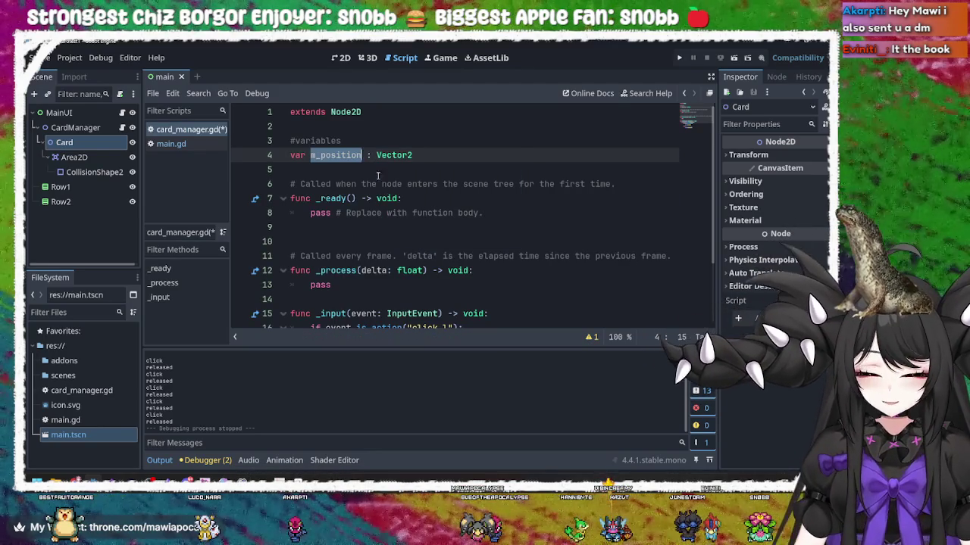
left_click(438, 212)
Replace pass on line 13 of _process with m_position
scroll(438, 213, "down", 1)
left_click(384, 237)
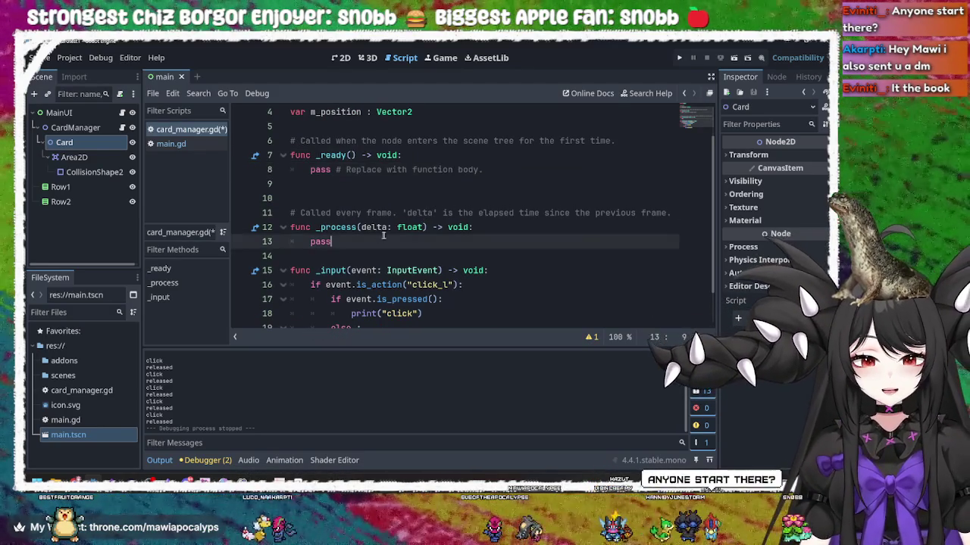
left_click(524, 219)
left_click(512, 228)
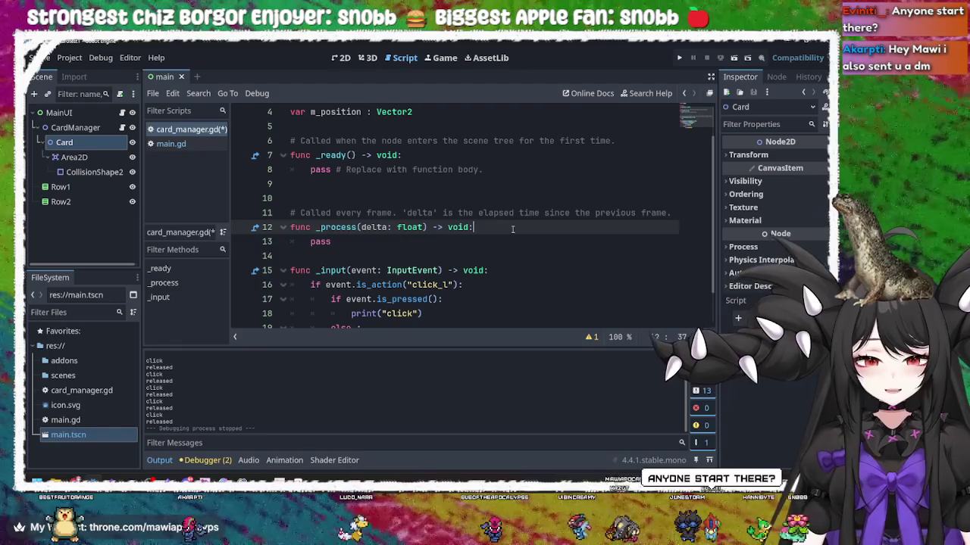
key("Down")
key("BackSpace")
key("BackSpace")
key("BackSpace")
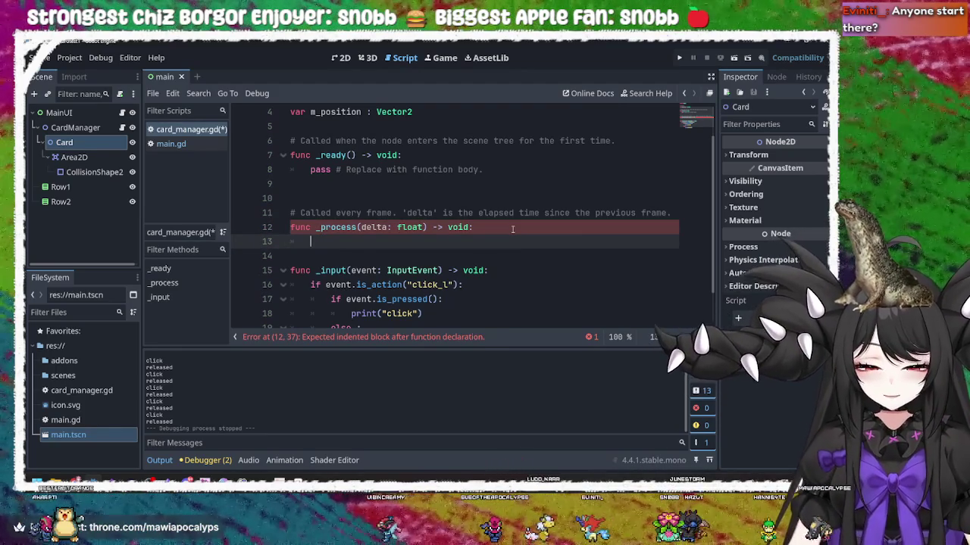
type("m_position")
key("BackSpace")
key("BackSpace")
key("BackSpace")
key("BackSpace")
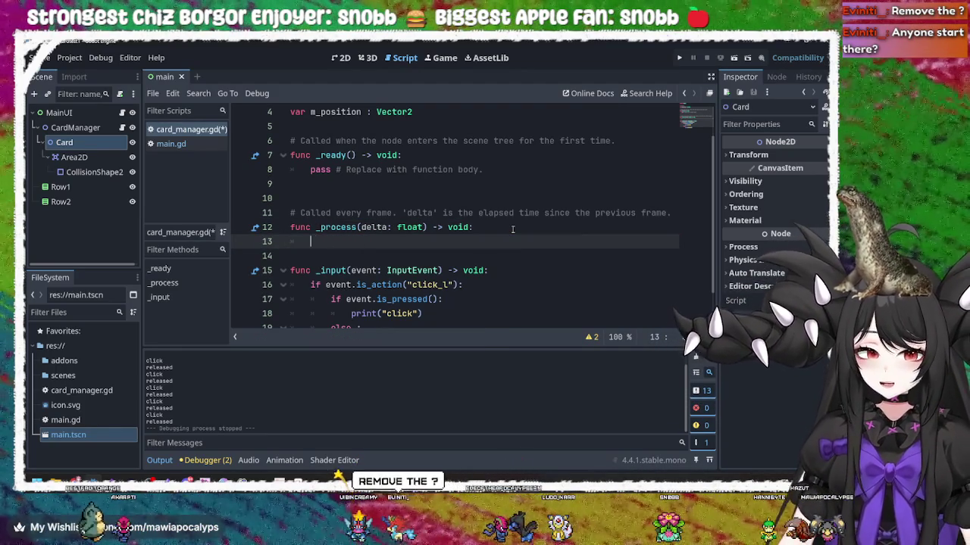
type("pass")
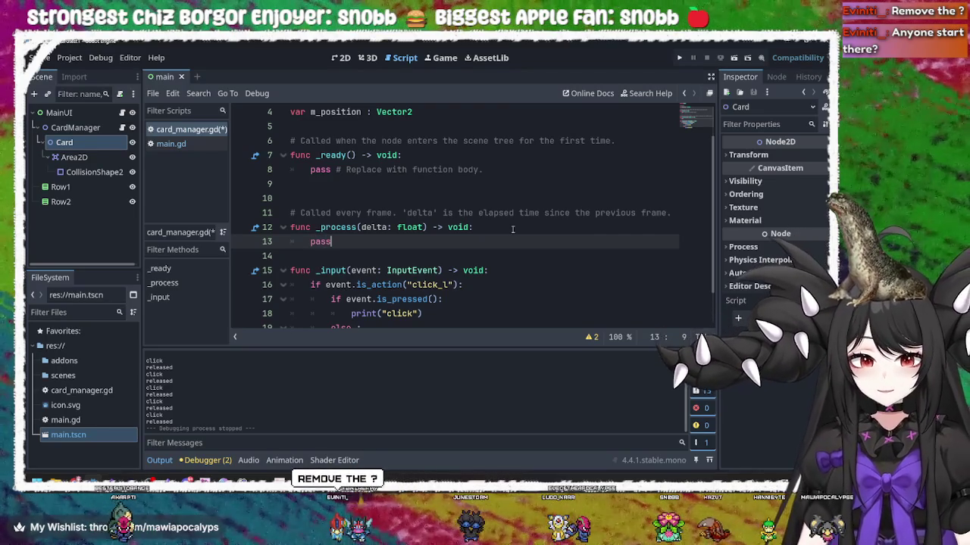
left_click(517, 195)
left_click(388, 244)
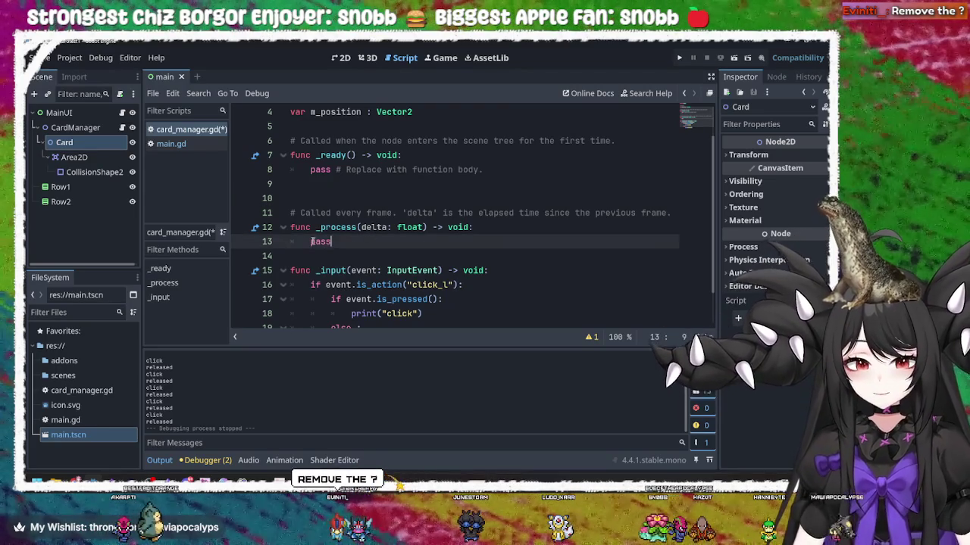
key("ctrl+z")
key("ctrl+z")
key("ctrl+z")
key("ctrl+y")
key("ctrl+y")
key("ctrl+y")
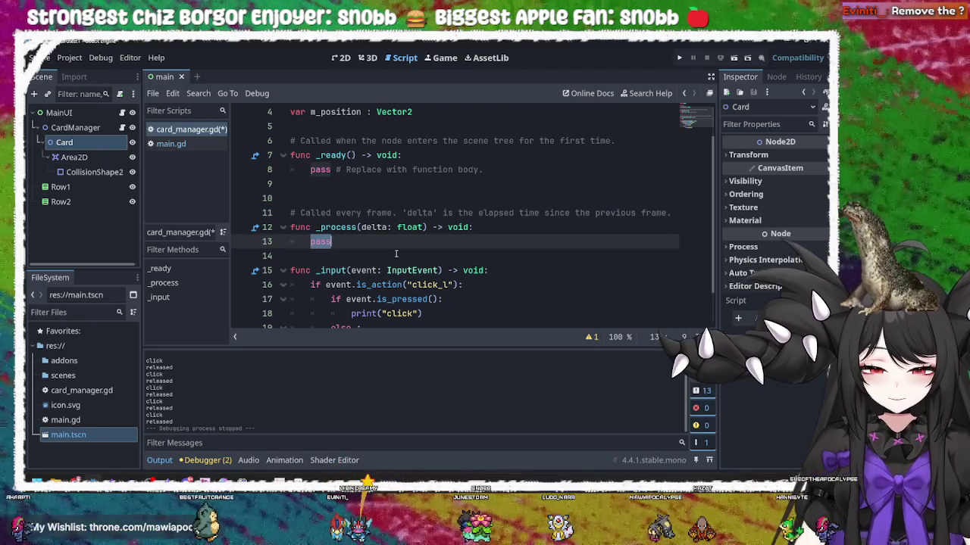
key("ctrl+z")
Complete line 13 as 'm_position = get_global_mouse_position()' via autocomplete
type("= ")
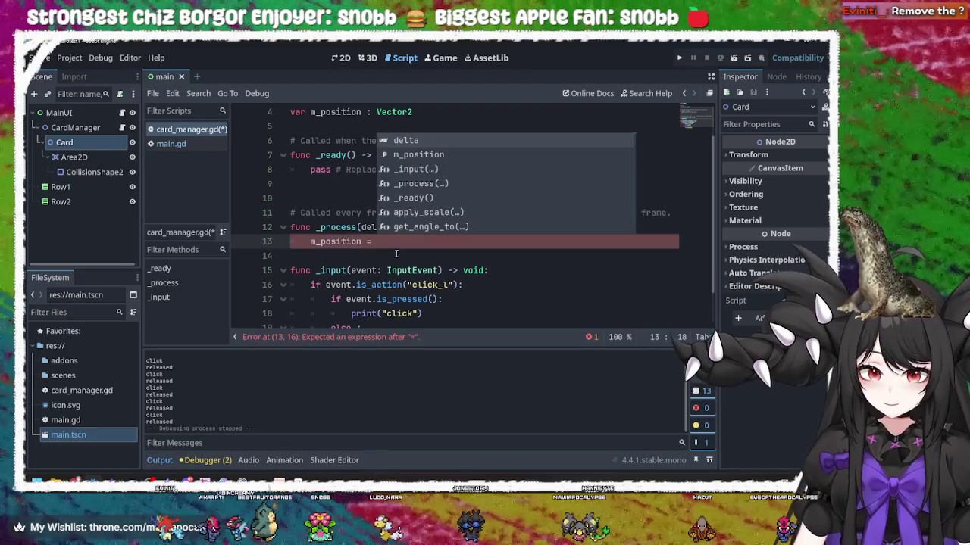
type("mouse")
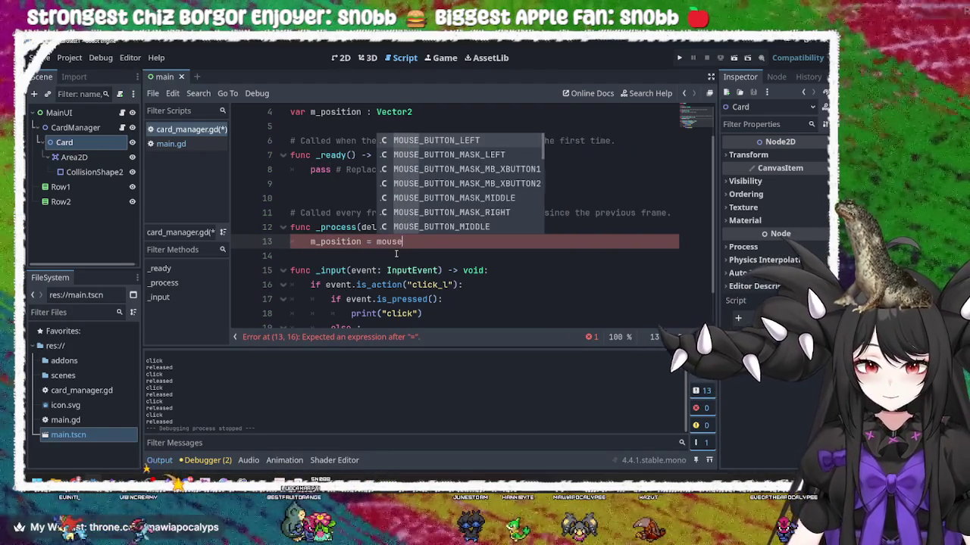
key("BackSpace")
key("BackSpace")
key("BackSpace")
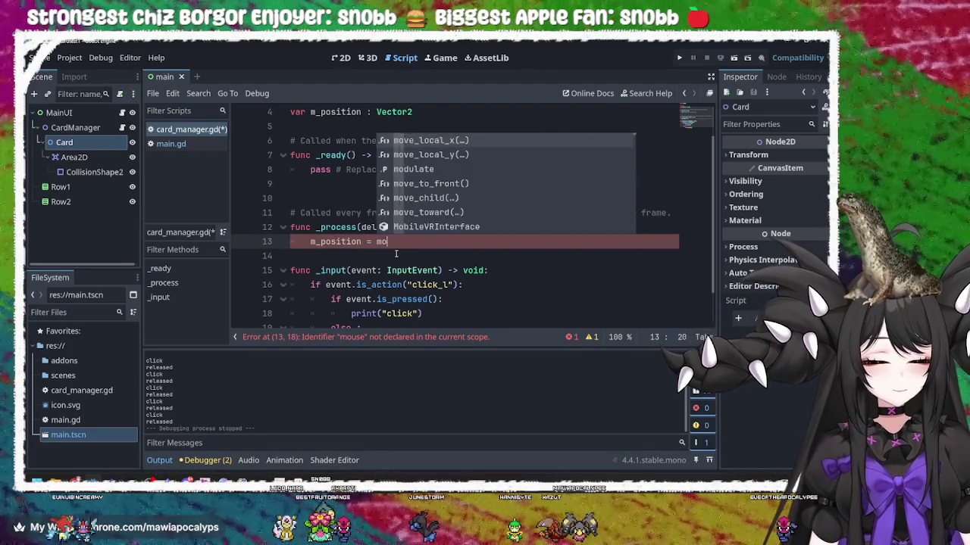
key("BackSpace")
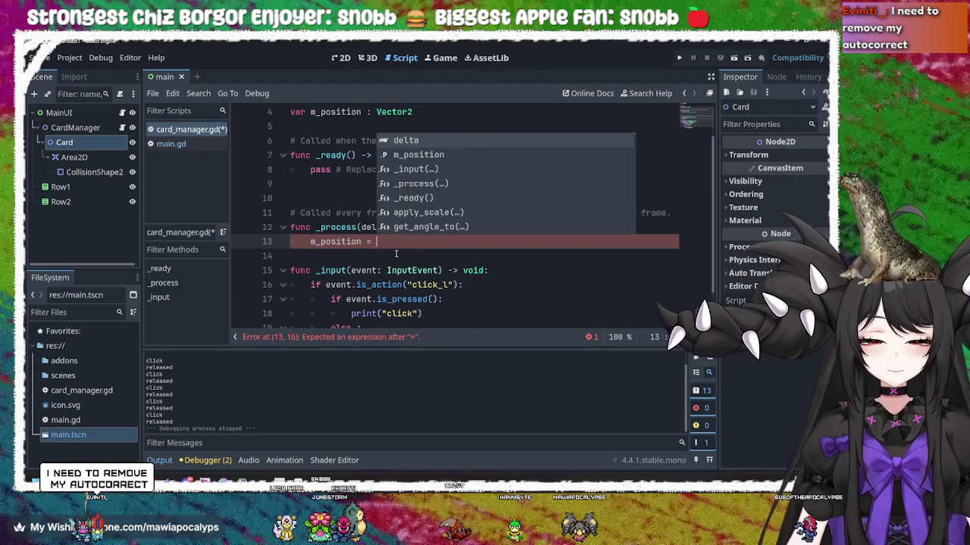
type("get")
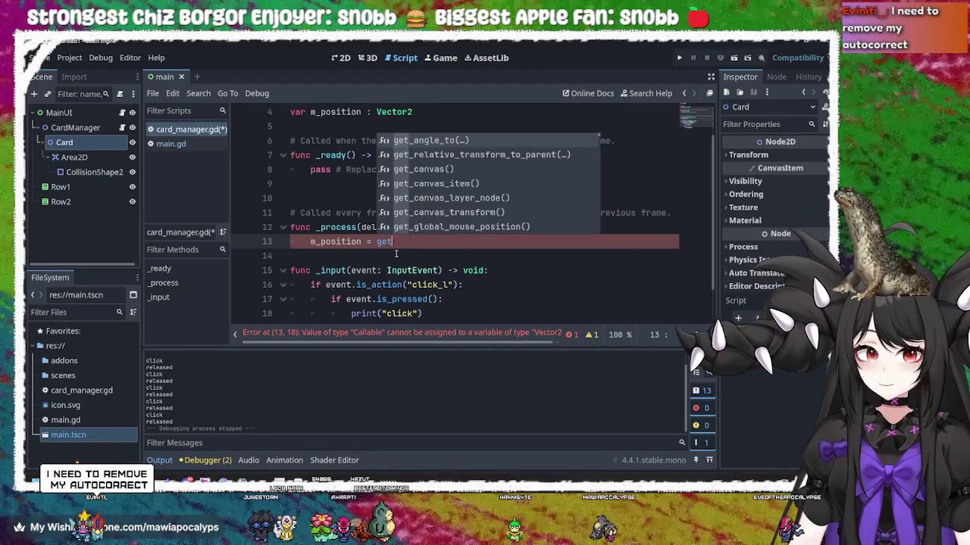
key("Down")
key("Down")
key("Down")
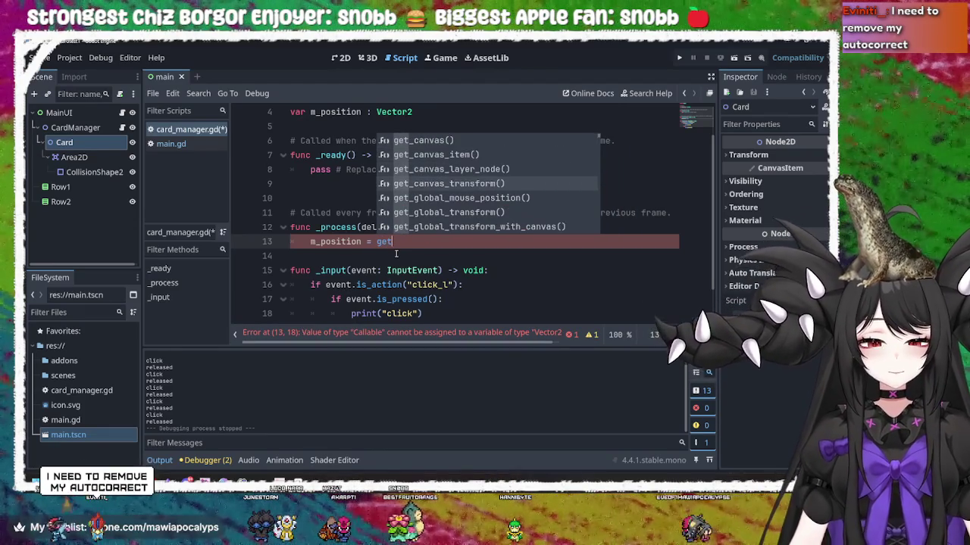
key("Down")
key("Return")
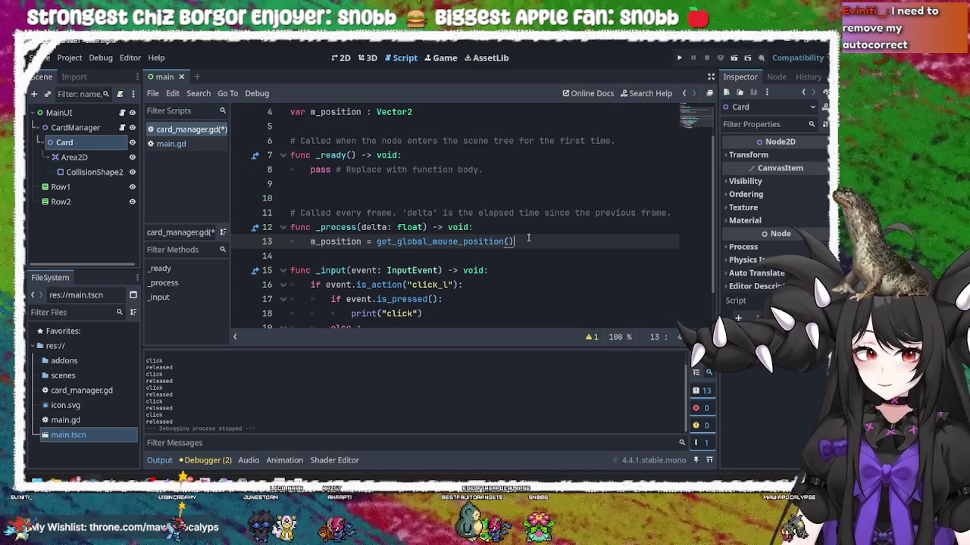
double_click(340, 242)
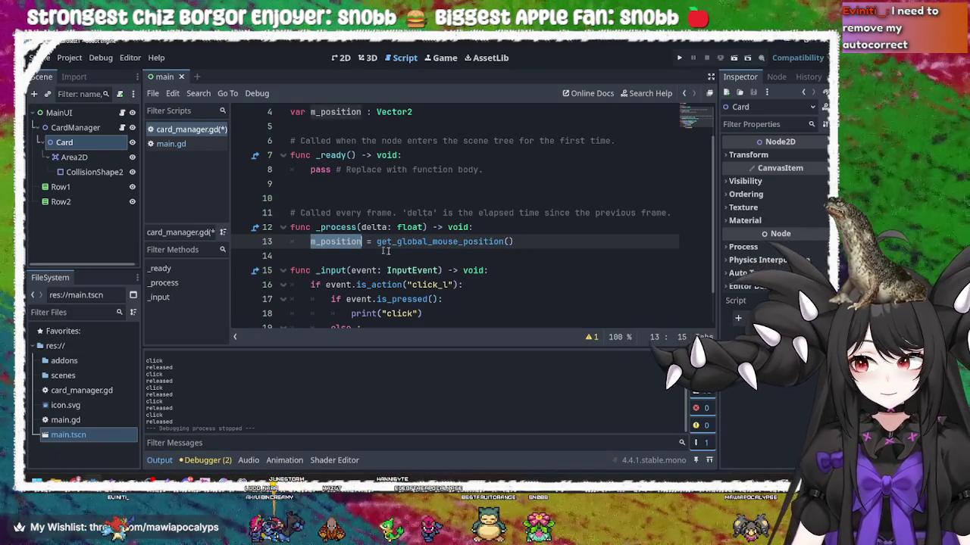
scroll(445, 261, "down", 2)
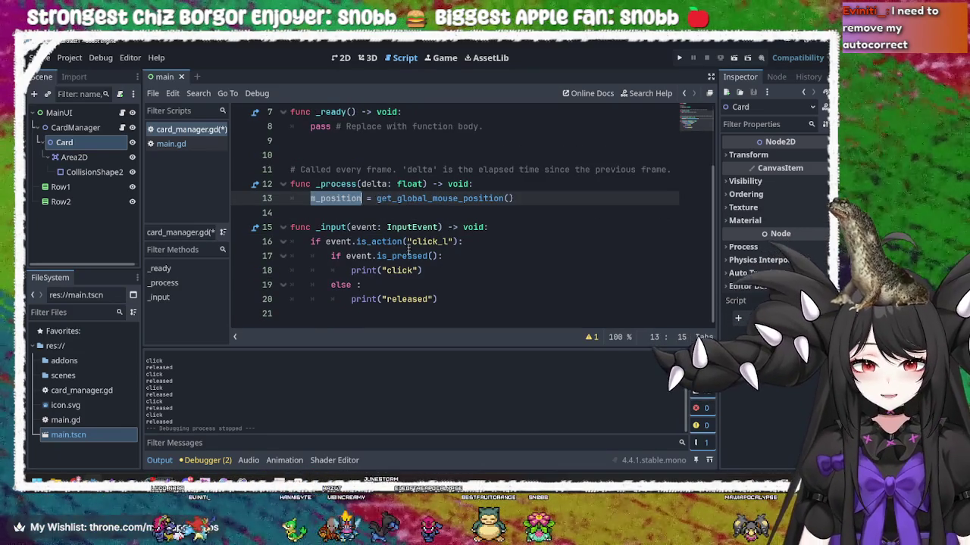
Add print(m_position) after both print("click") and print("released"), then save the script
left_click(432, 270)
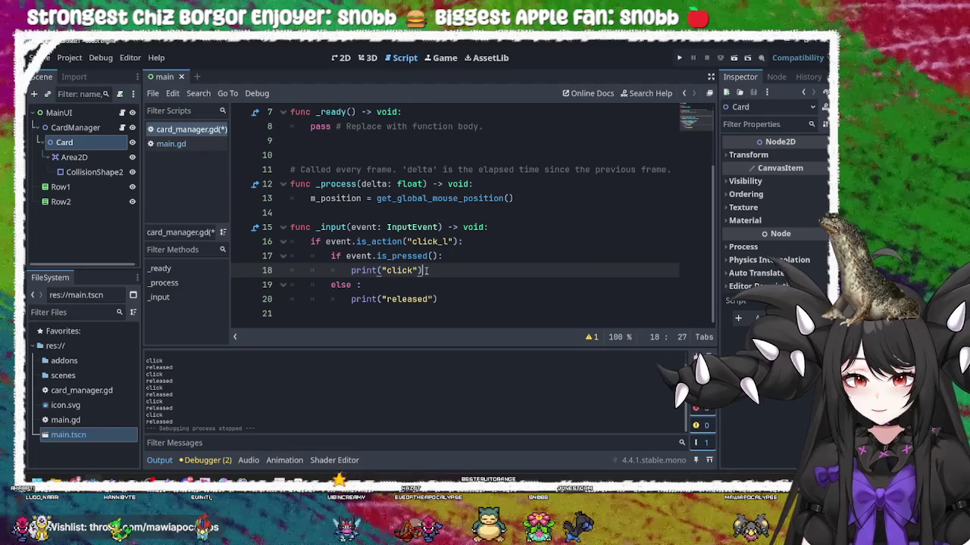
key("Return")
type("pr")
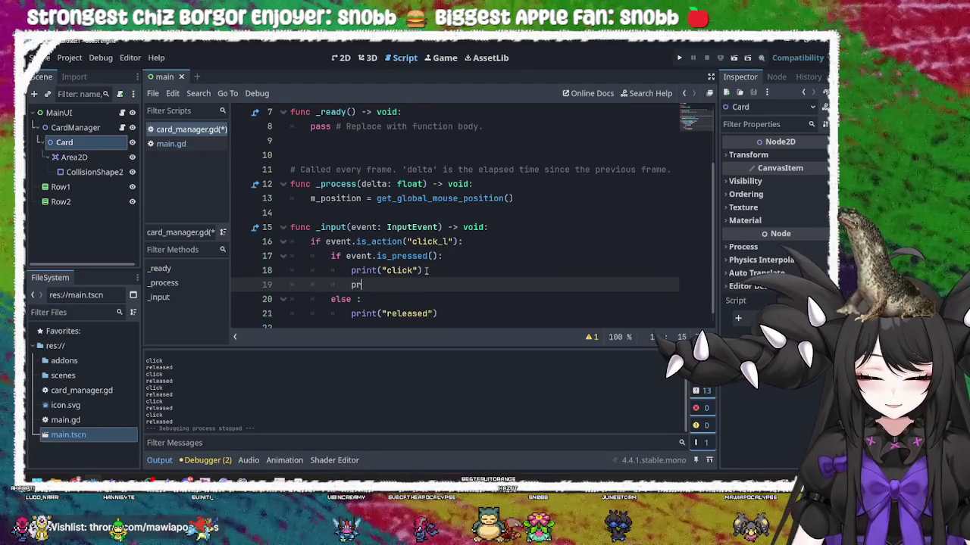
type("int(")
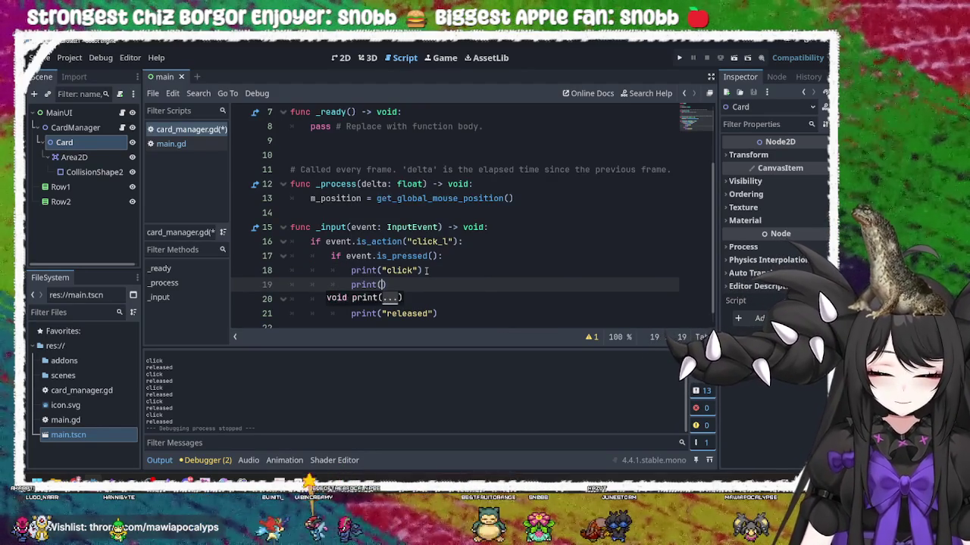
type("m_position")
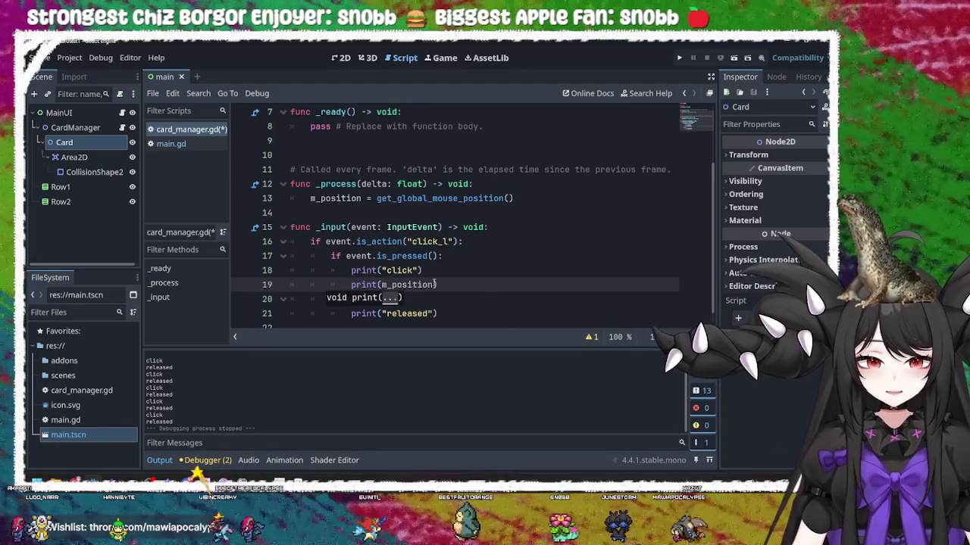
left_click_drag(438, 285, 351, 285)
key("ctrl+c")
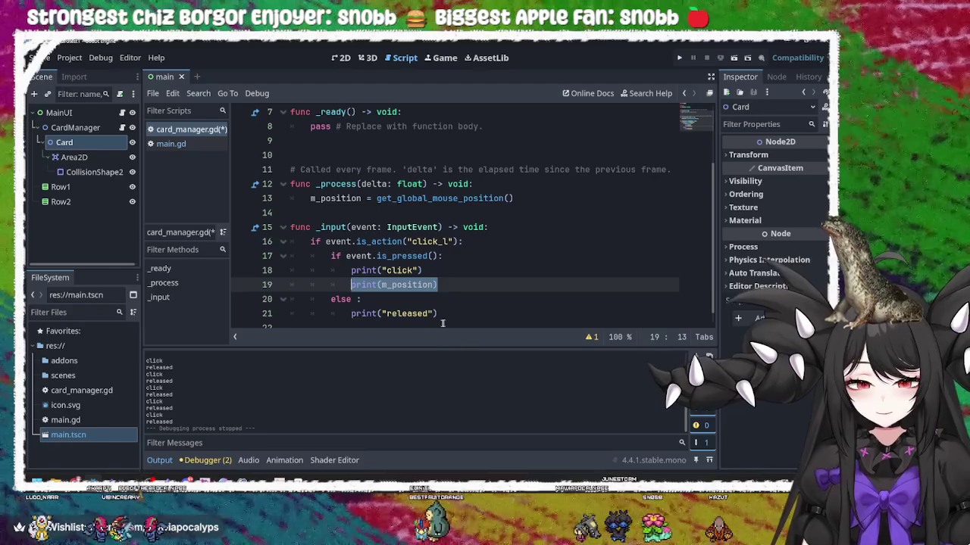
left_click(448, 310)
key("Return")
key("ctrl+v")
key("ctrl+s")
Run the project, click six spots to log their coordinates, then close the game
left_click(680, 57)
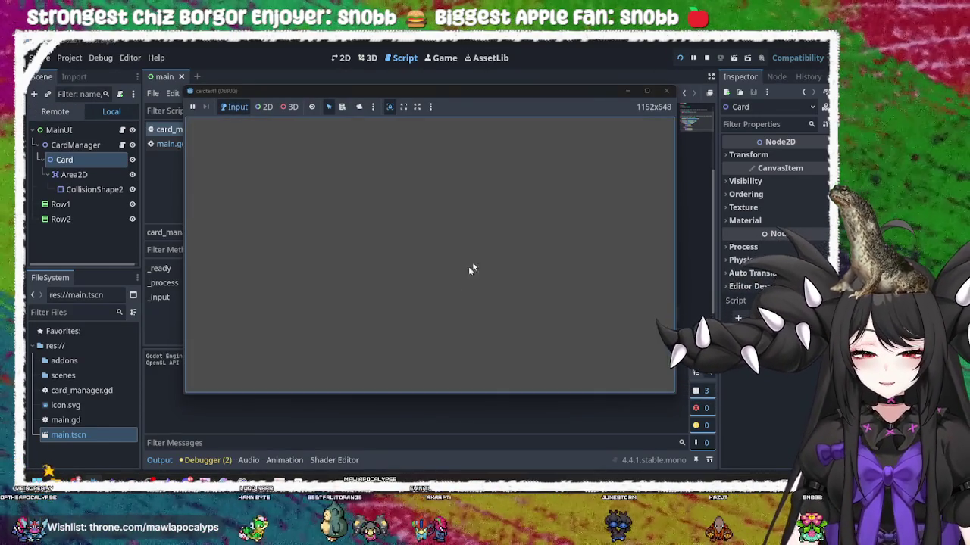
left_click(507, 224)
left_click(364, 225)
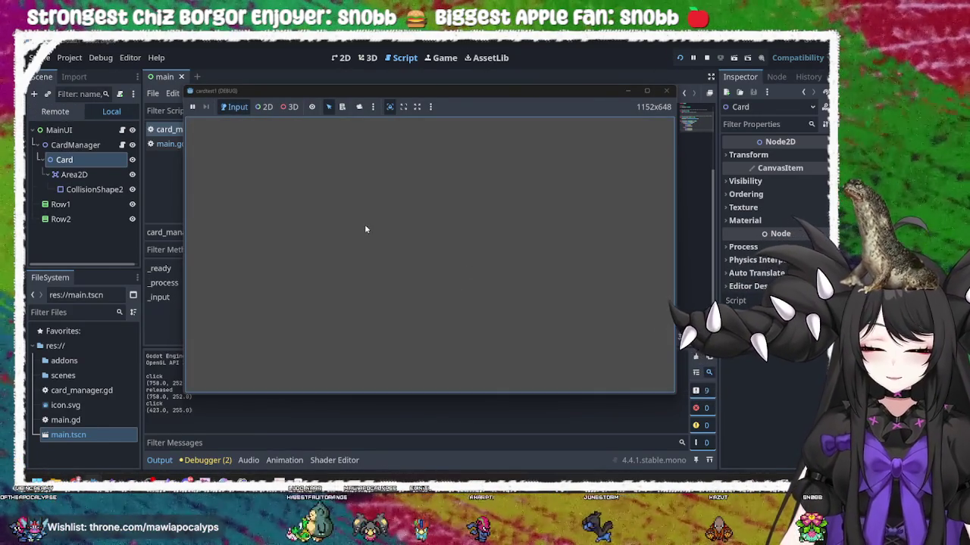
left_click(344, 279)
left_click(265, 209)
left_click(257, 332)
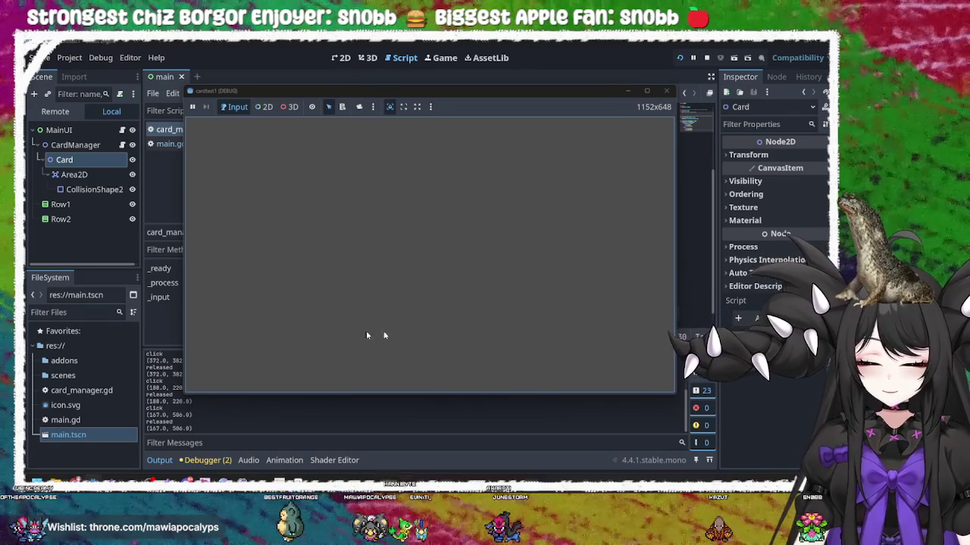
left_click(558, 334)
left_click(666, 90)
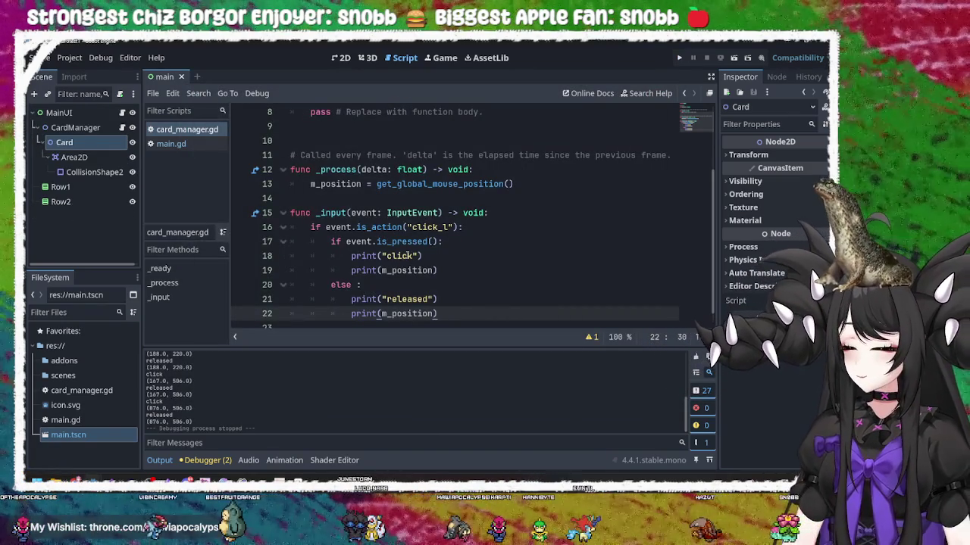
mouse_move(418, 241)
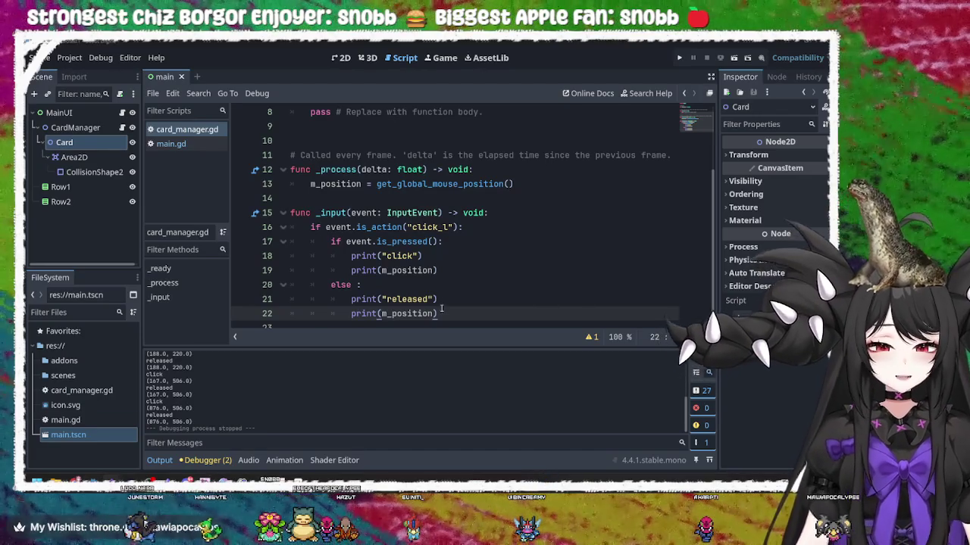
scroll(446, 305, "down", 1)
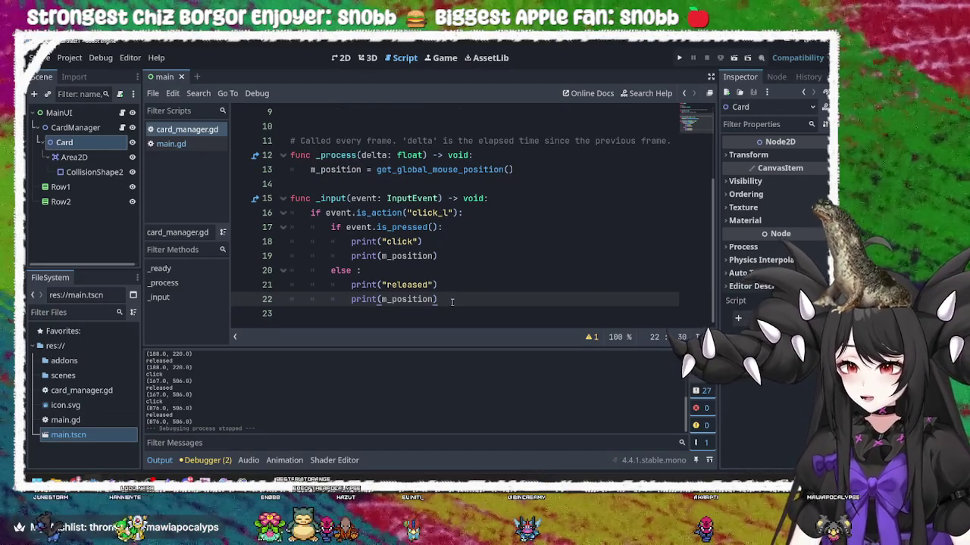
left_click(429, 285)
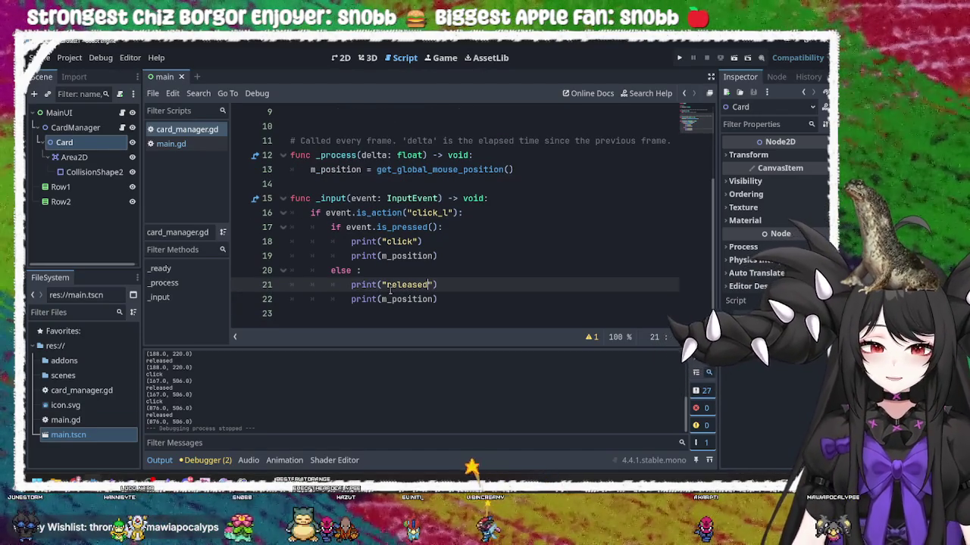
Change the release message on line 21 to 'Released:' with a capital R and colon
left_click(387, 285)
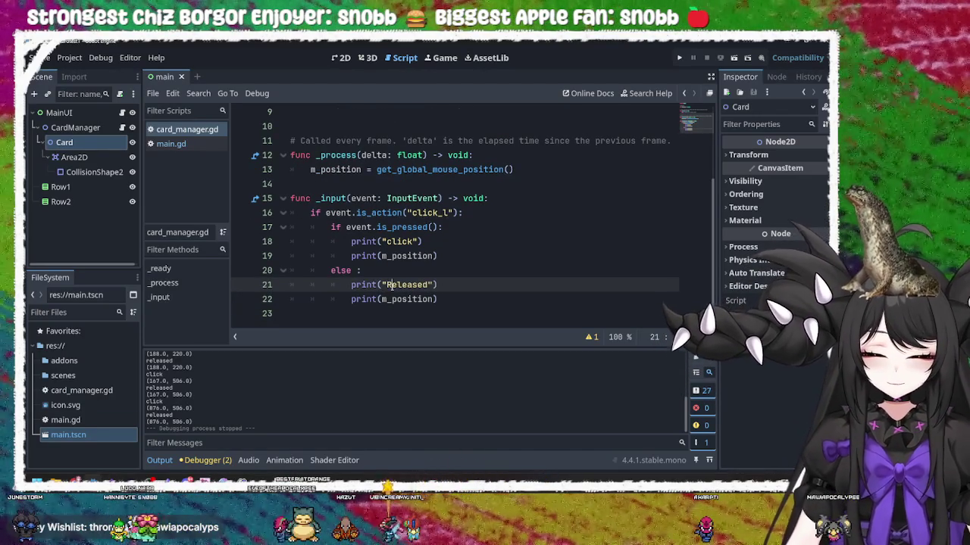
key("Delete")
type("R")
key("Right")
key("Right")
key("Right")
type(":")
Replace the line 18 message with 'Click:' and save the script
left_click(410, 241)
double_click(410, 241)
type("click")
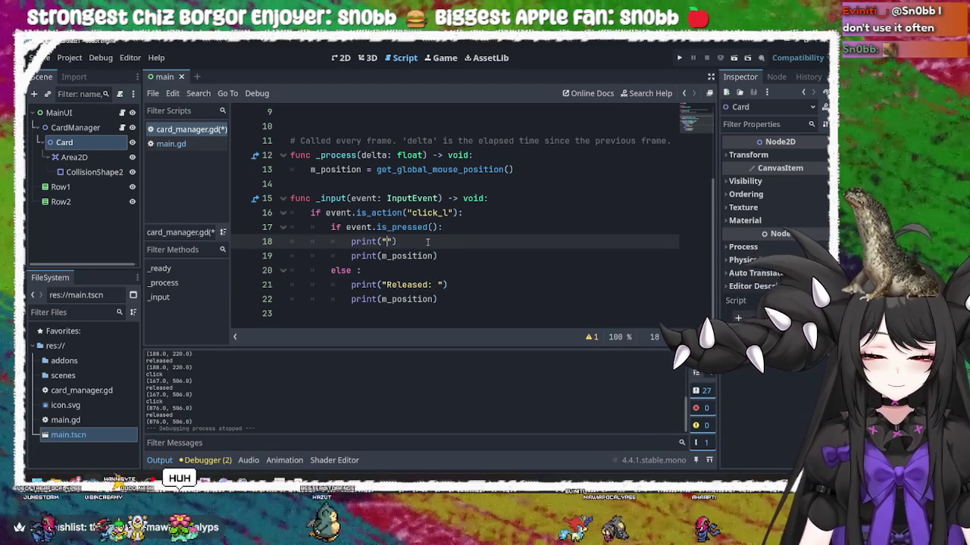
key("BackSpace")
key("BackSpace")
key("BackSpace")
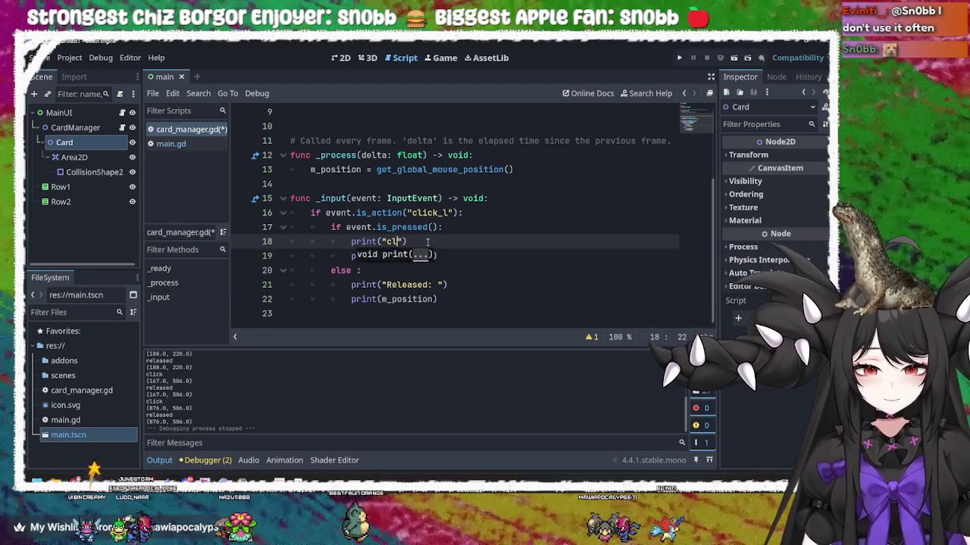
type("Click:")
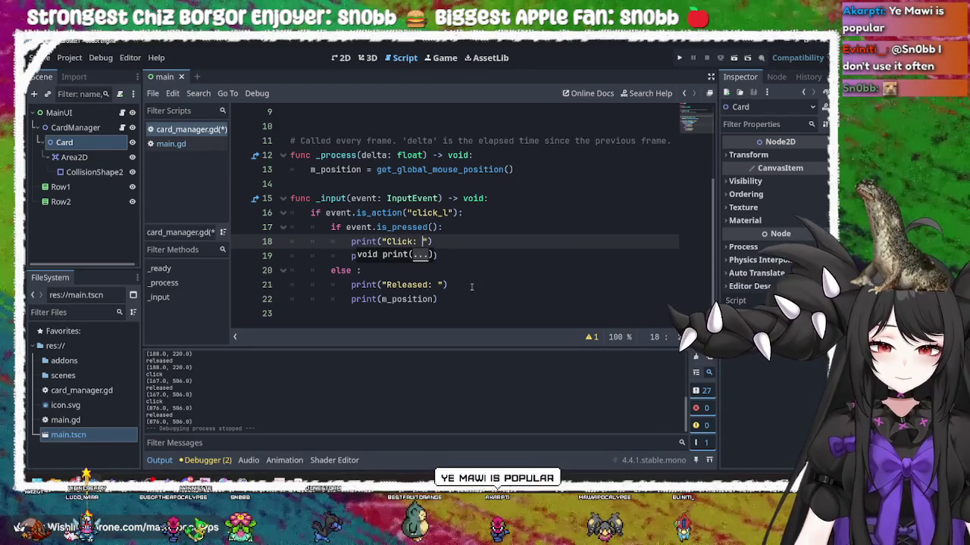
left_click(470, 287)
key("ctrl+s")
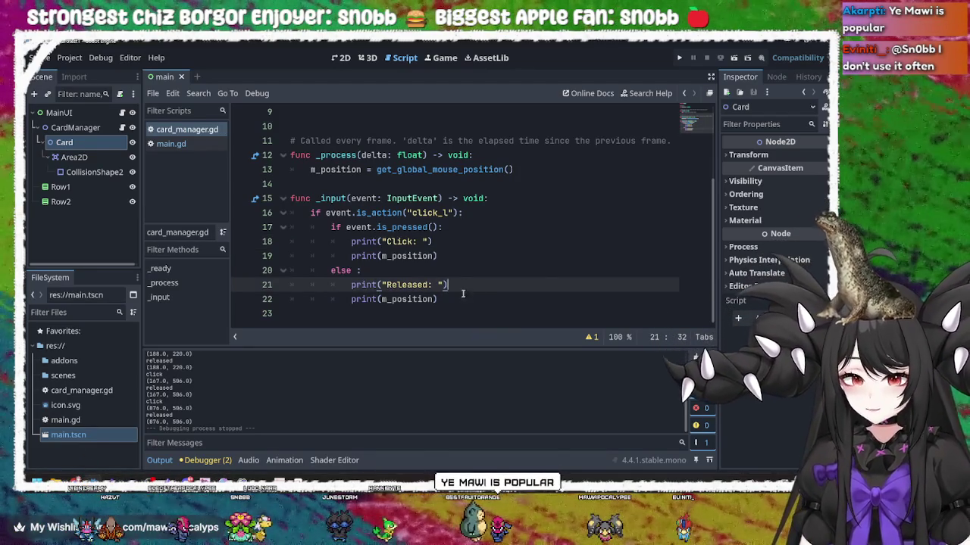
Look over the edited print lines and run the project to test the new labels
left_click(464, 296)
left_click(463, 288)
left_click(478, 254)
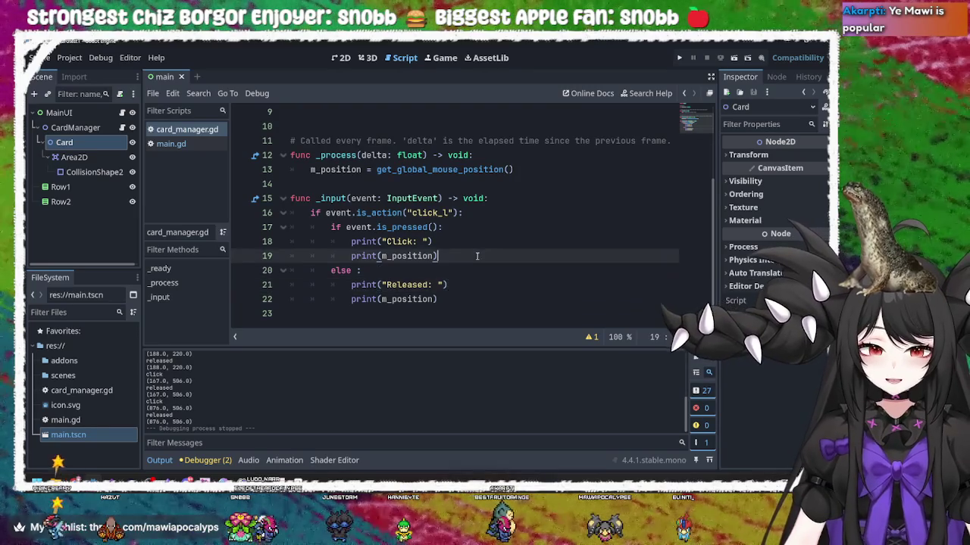
left_click(476, 246)
left_click(474, 256)
left_click(472, 286)
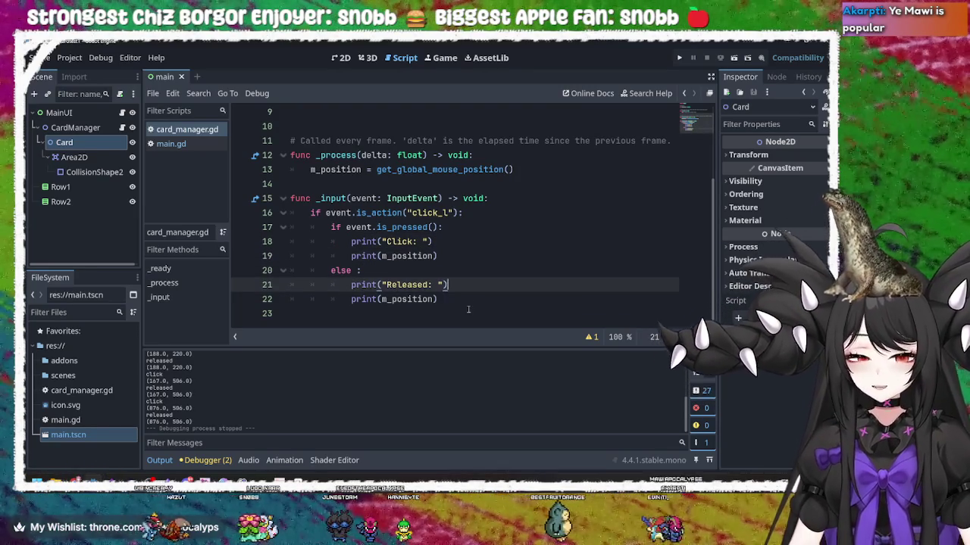
left_click(469, 303)
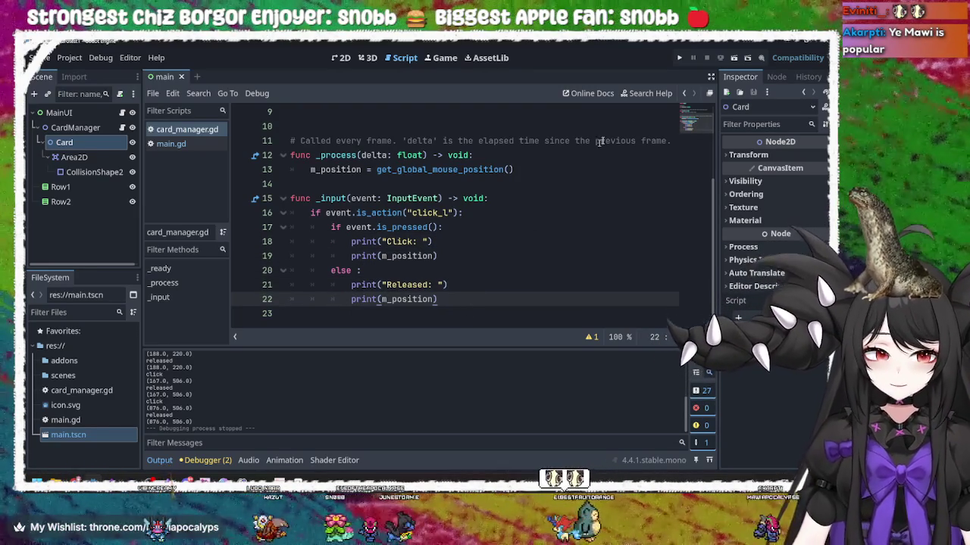
left_click(678, 58)
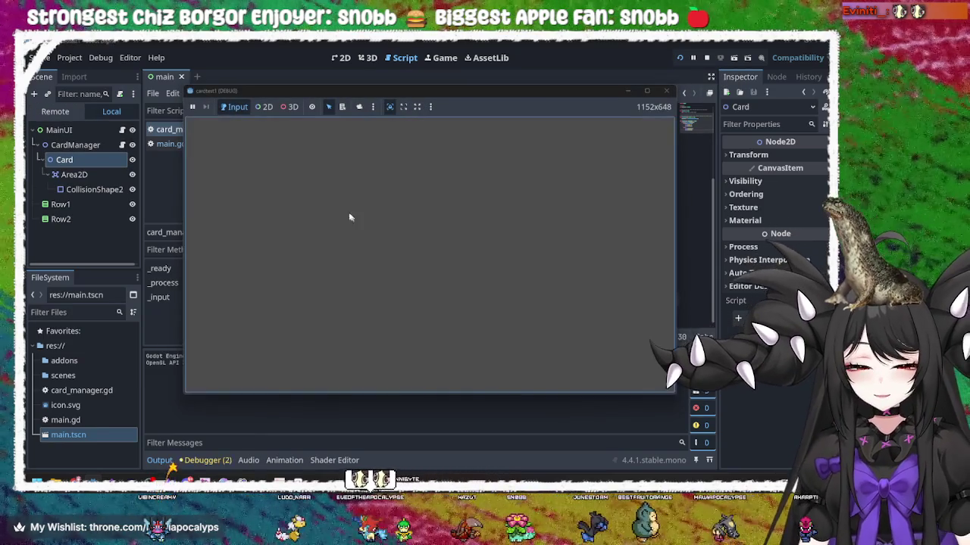
Click around the running game, including its top-left and bottom-right corners, then close it
left_click(307, 195)
left_click(497, 246)
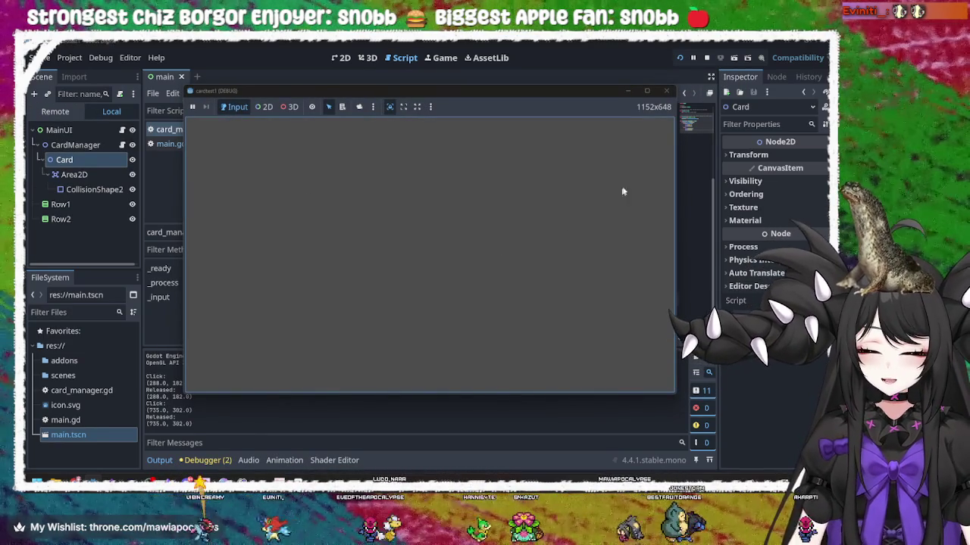
left_click(656, 387)
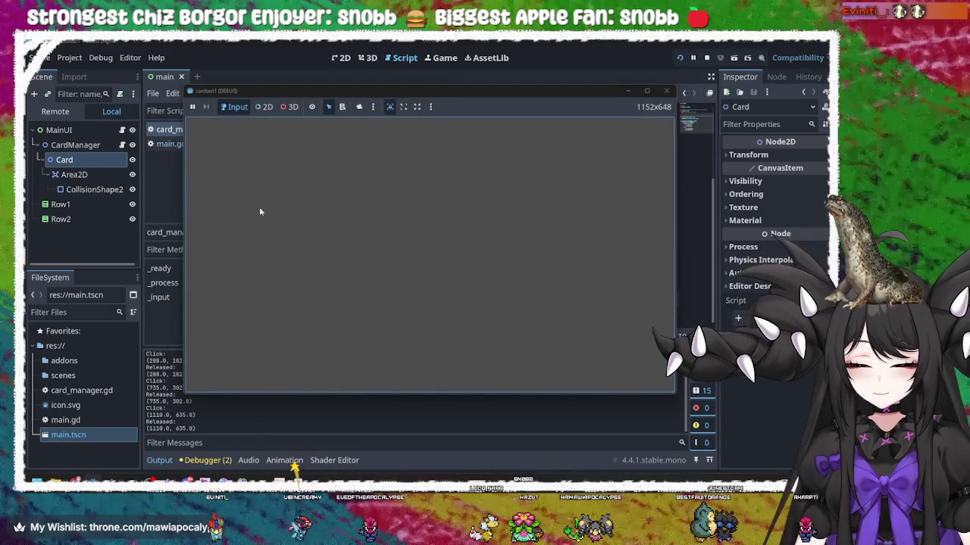
left_click(191, 130)
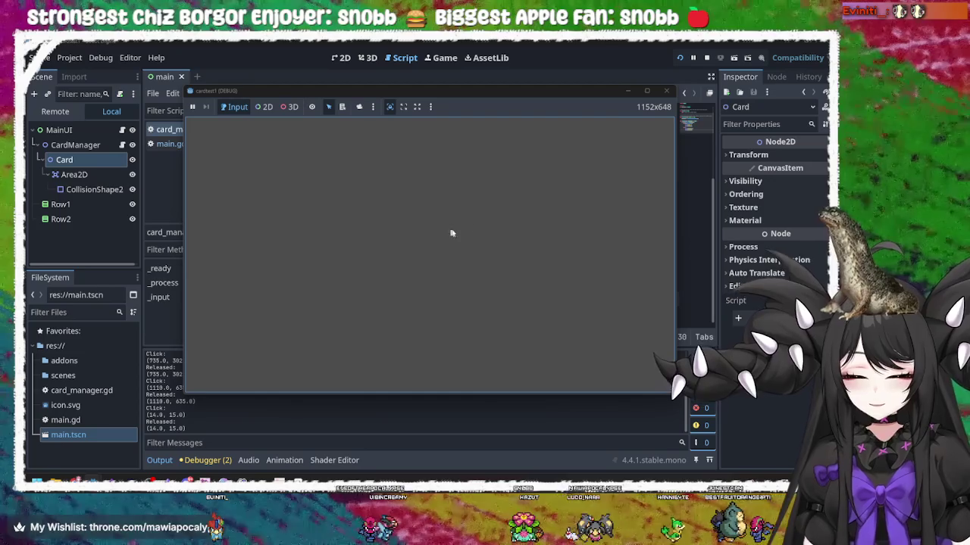
left_click(531, 144)
left_click(344, 293)
left_click(281, 177)
left_click(666, 90)
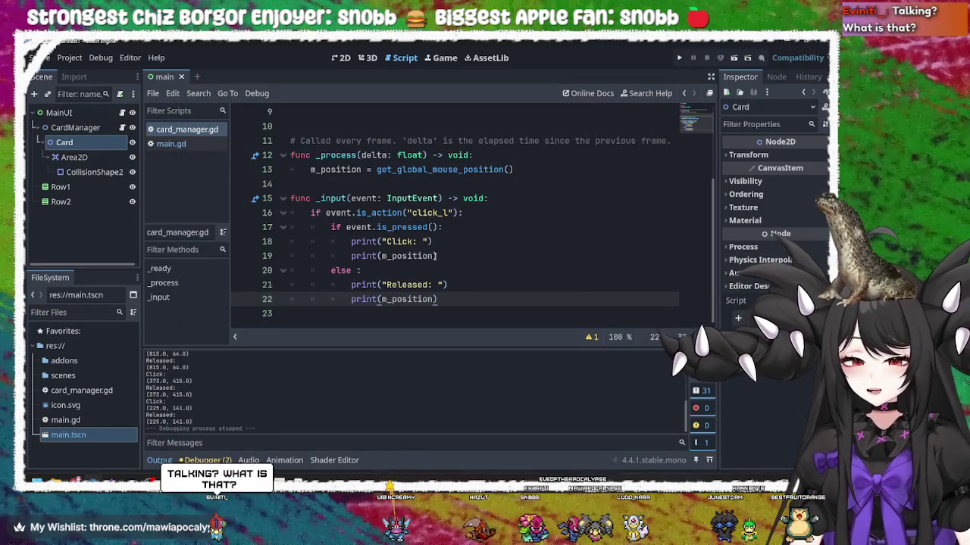
Press F5, then step through the _input function from line 15 to line 22
key("F5")
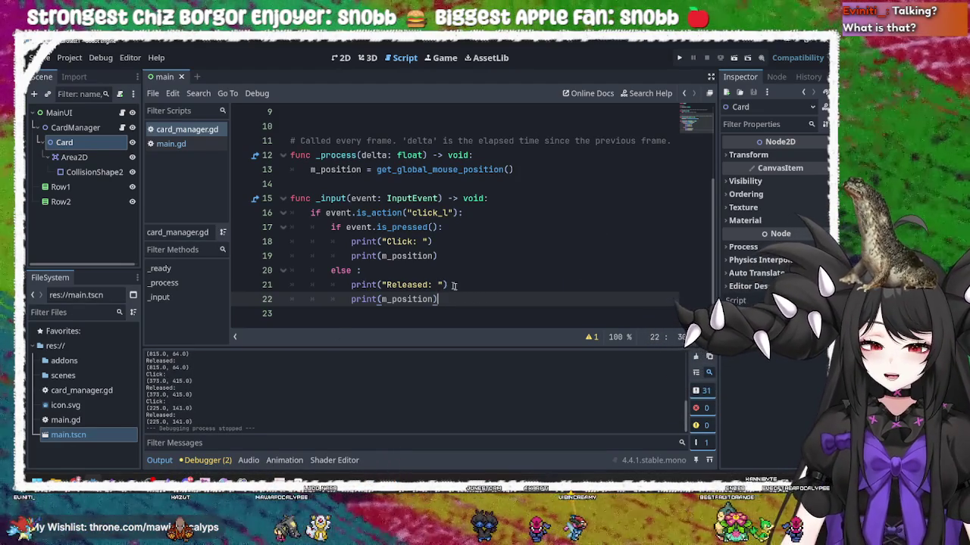
left_click(461, 290)
left_click(461, 295)
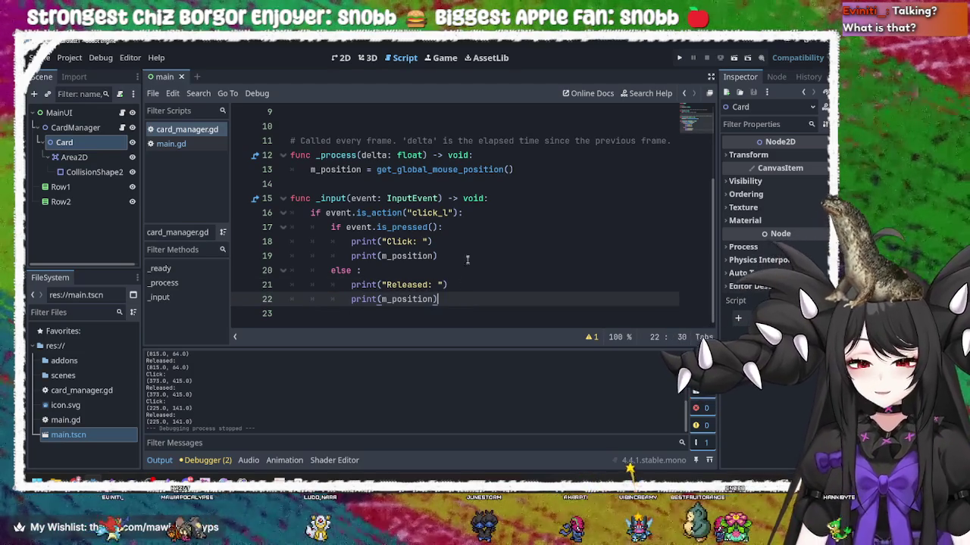
left_click(473, 241)
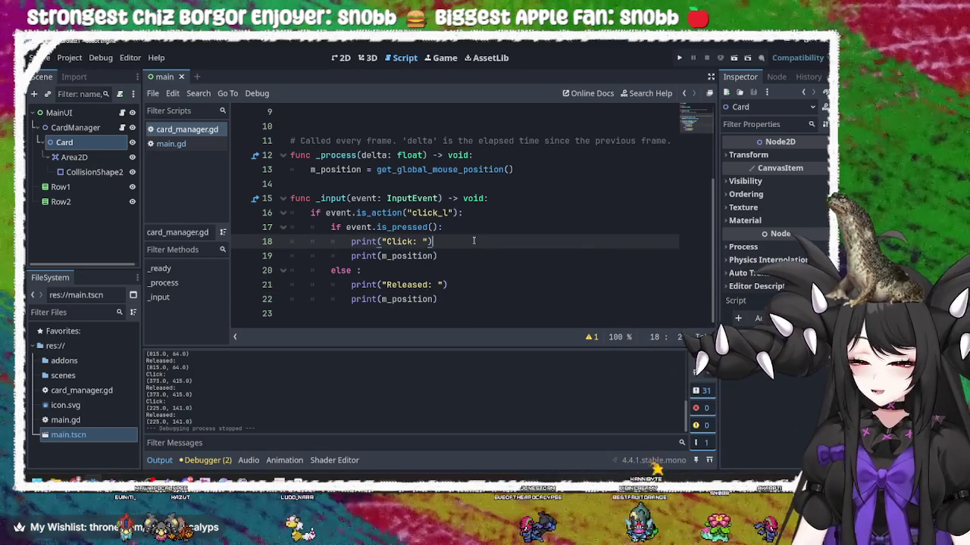
left_click(486, 254)
left_click(472, 242)
left_click(473, 254)
left_click(466, 293)
left_click(465, 287)
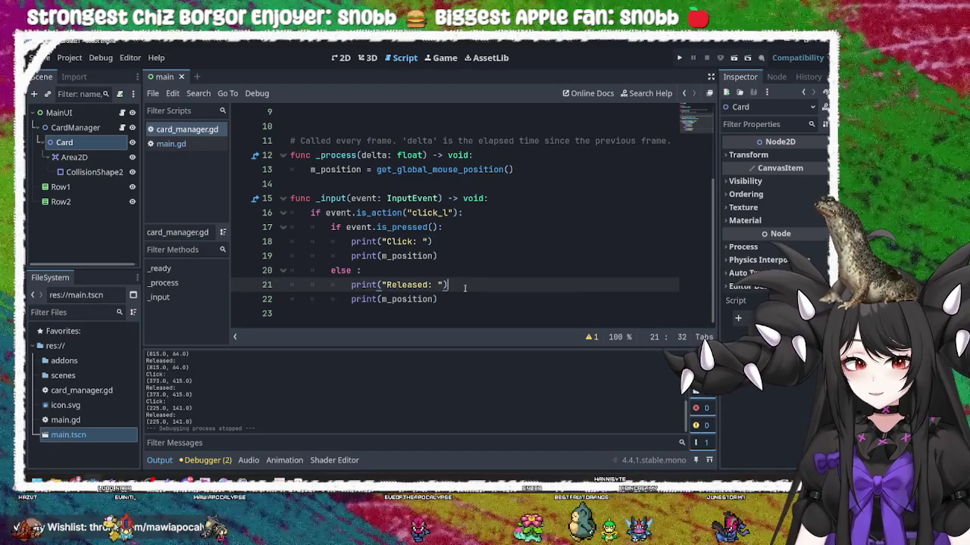
left_click(463, 298)
left_click(467, 286)
left_click(465, 297)
left_click(467, 284)
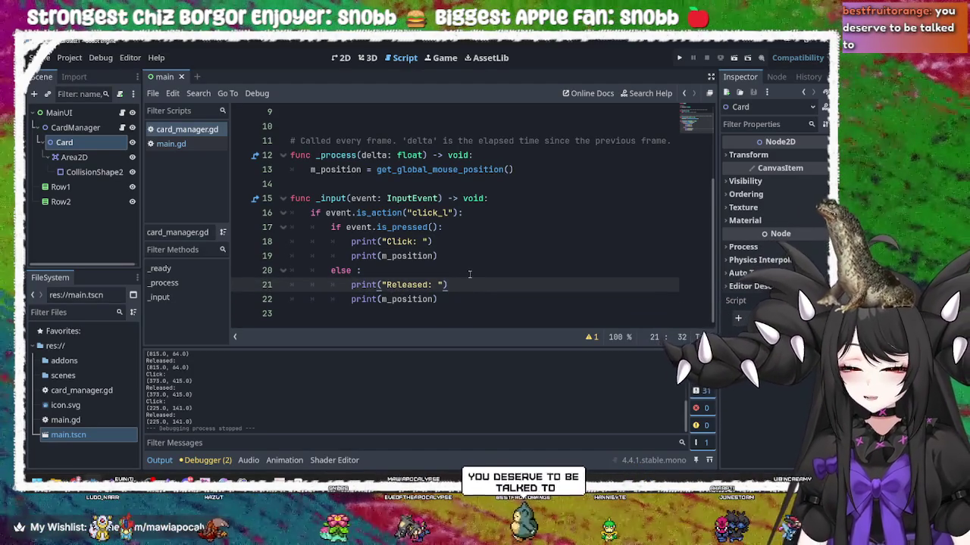
left_click(468, 273)
left_click(466, 256)
left_click(466, 241)
left_click(470, 227)
left_click(488, 216)
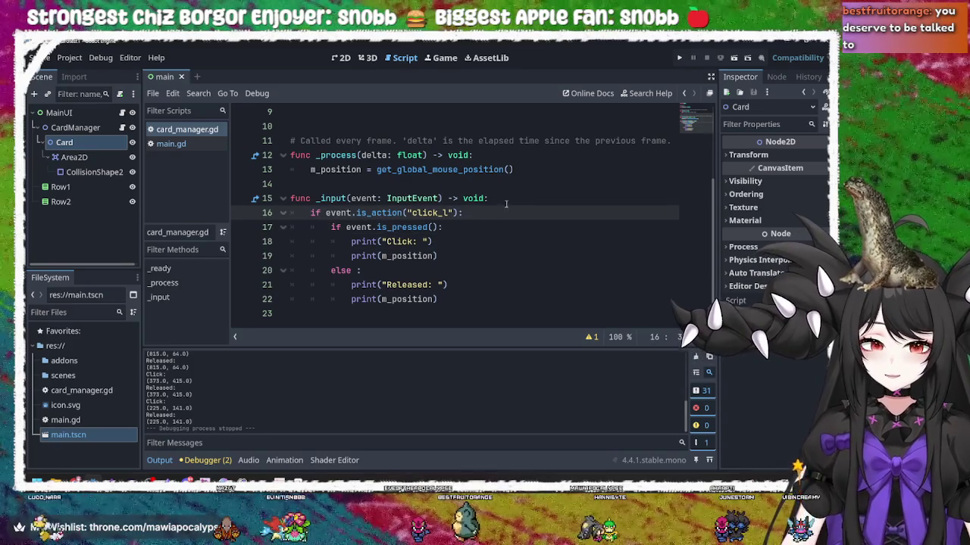
left_click(515, 197)
Review the m_position print on line 19 and the Released print on line 21
left_click(516, 216)
left_click(508, 254)
left_click(506, 242)
left_click(502, 253)
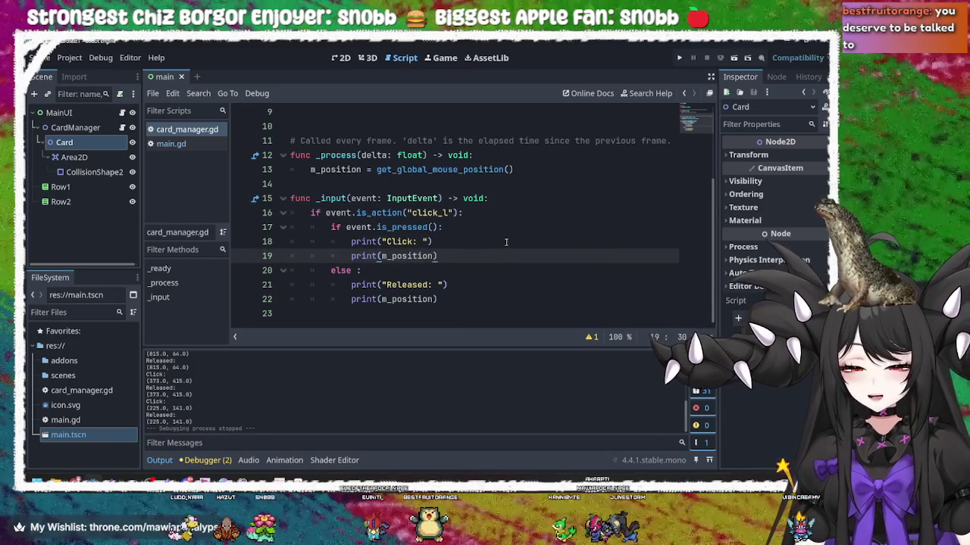
left_click(506, 242)
left_click(507, 252)
left_click(511, 271)
left_click(509, 285)
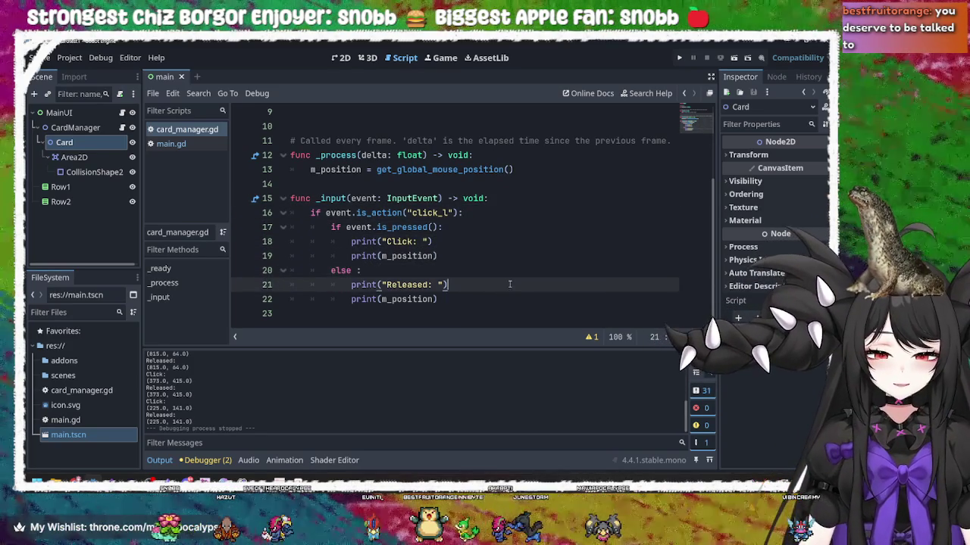
left_click(503, 295)
left_click(508, 285)
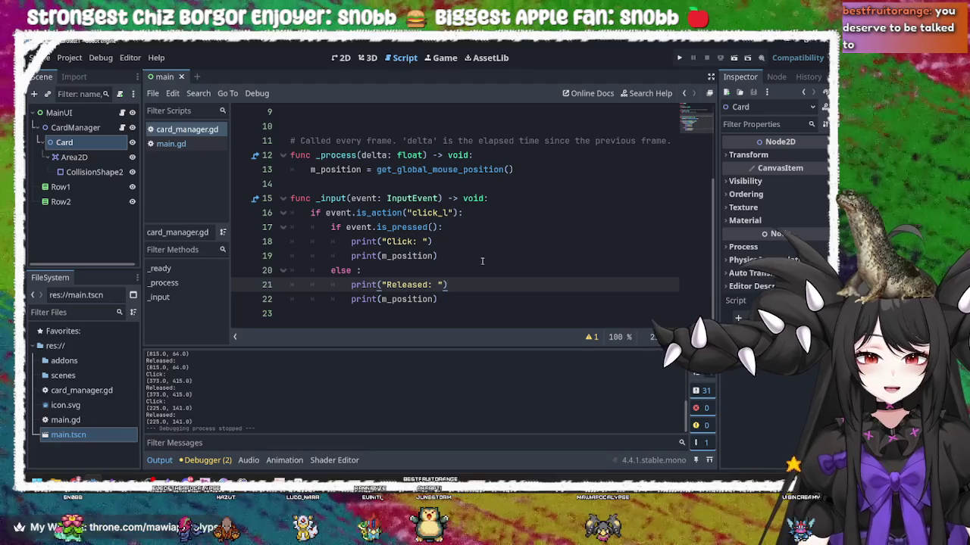
left_click(483, 256)
left_click(466, 267)
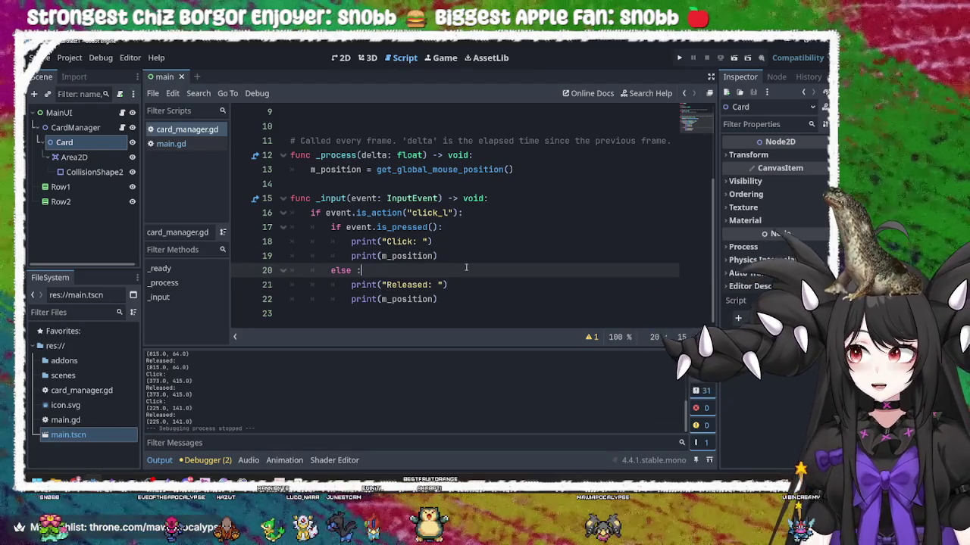
left_click(464, 285)
left_click(462, 303)
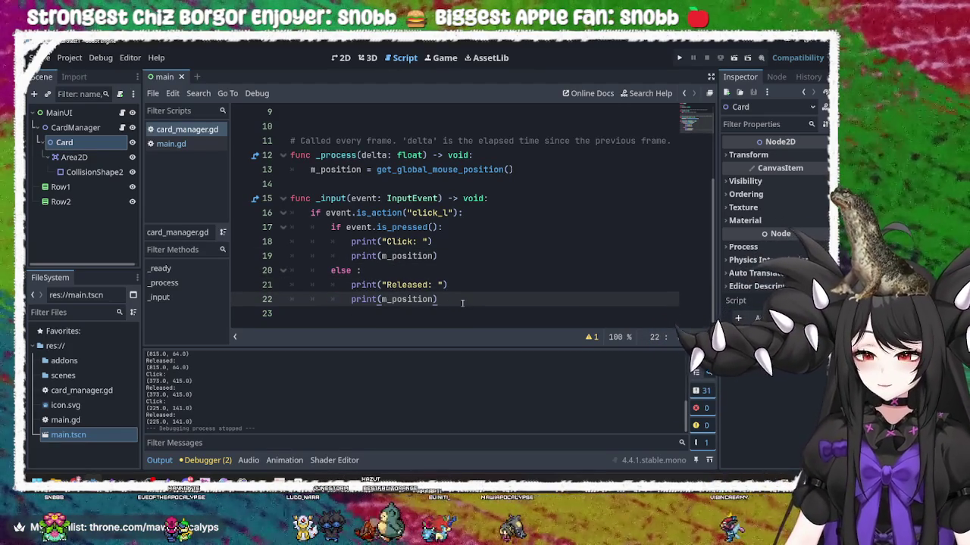
Recheck the ends of lines 16–22 of the _input code, then launch the project
left_click(478, 257)
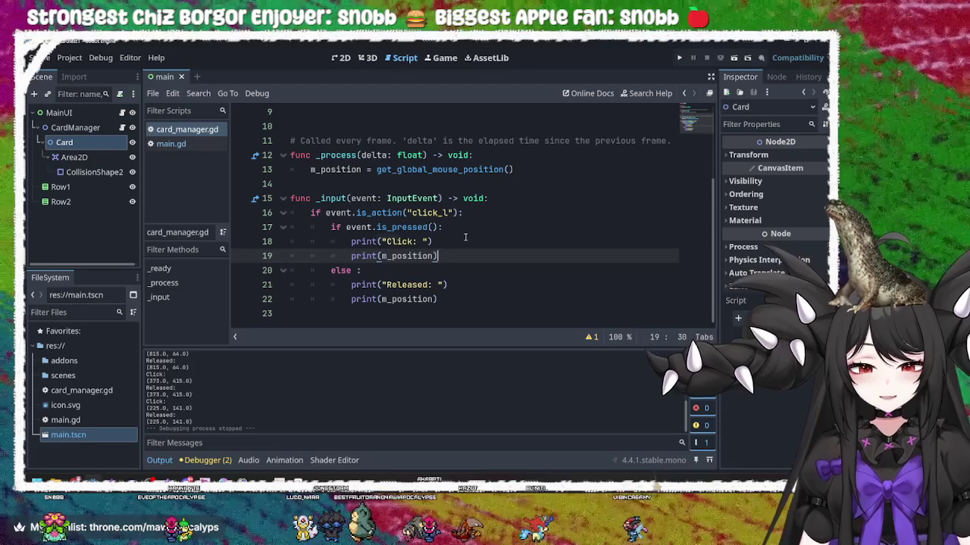
left_click(465, 239)
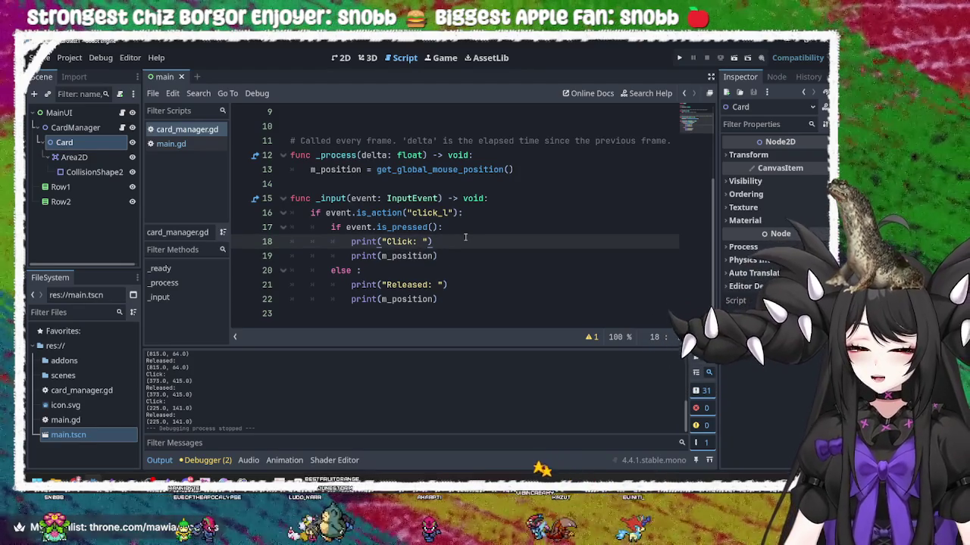
left_click(458, 258)
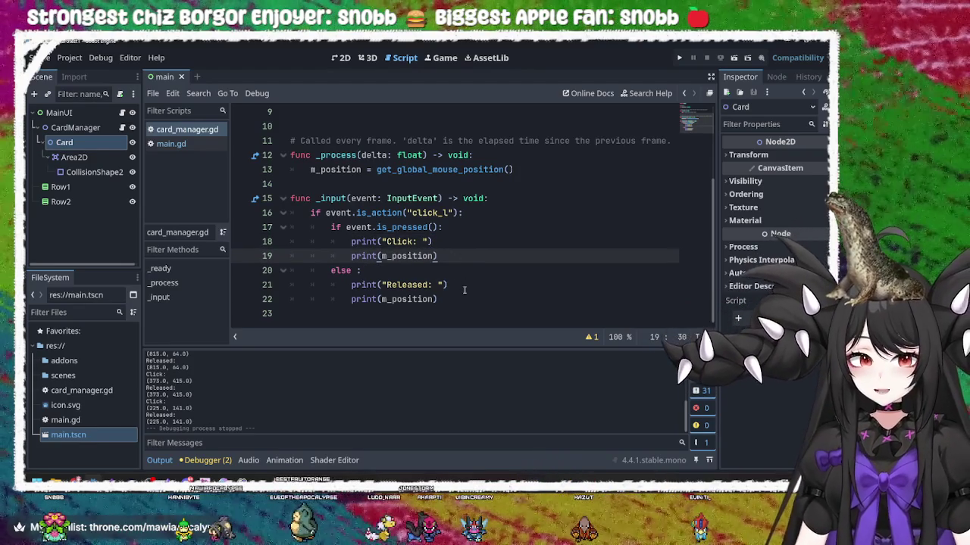
left_click(463, 285)
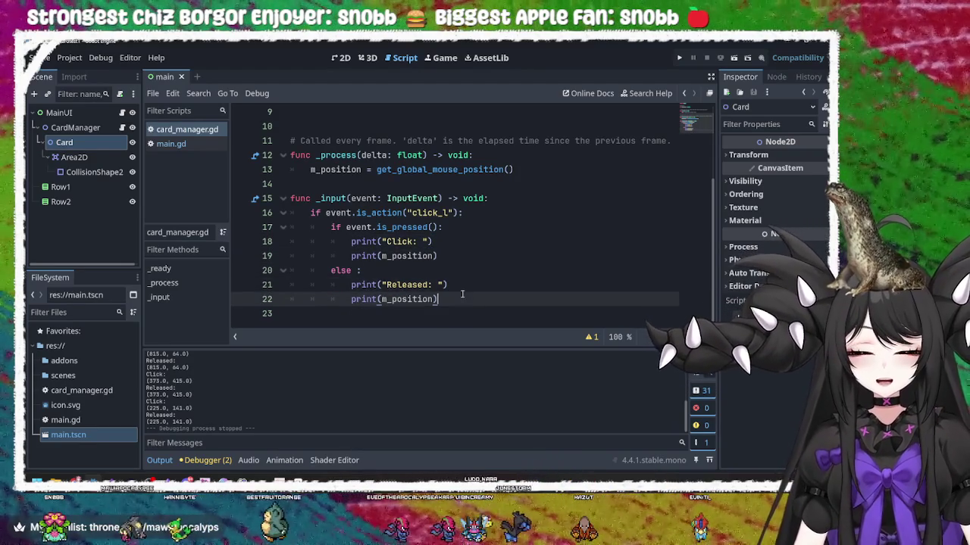
left_click(457, 258)
left_click(455, 240)
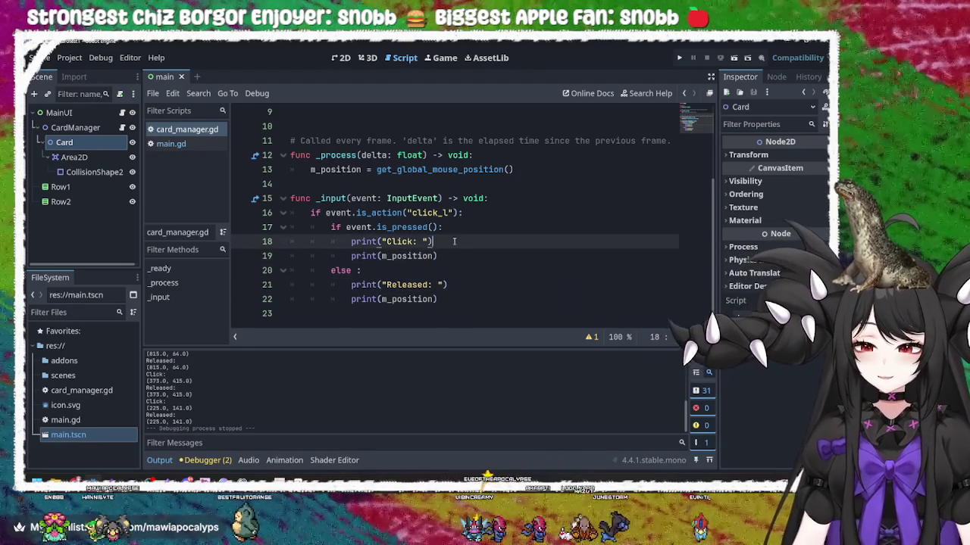
left_click(457, 256)
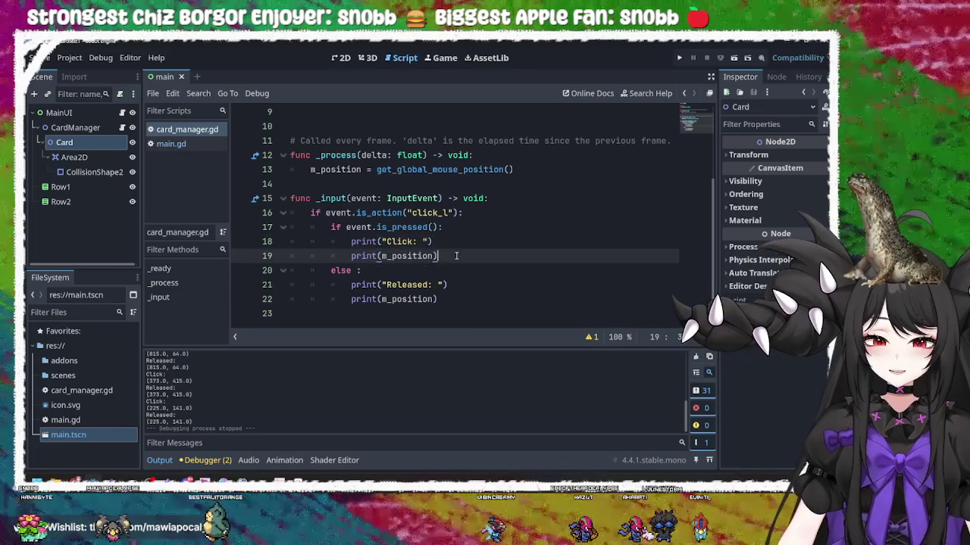
left_click(466, 287)
left_click(466, 299)
left_click(470, 290)
left_click(468, 244)
left_click(466, 256)
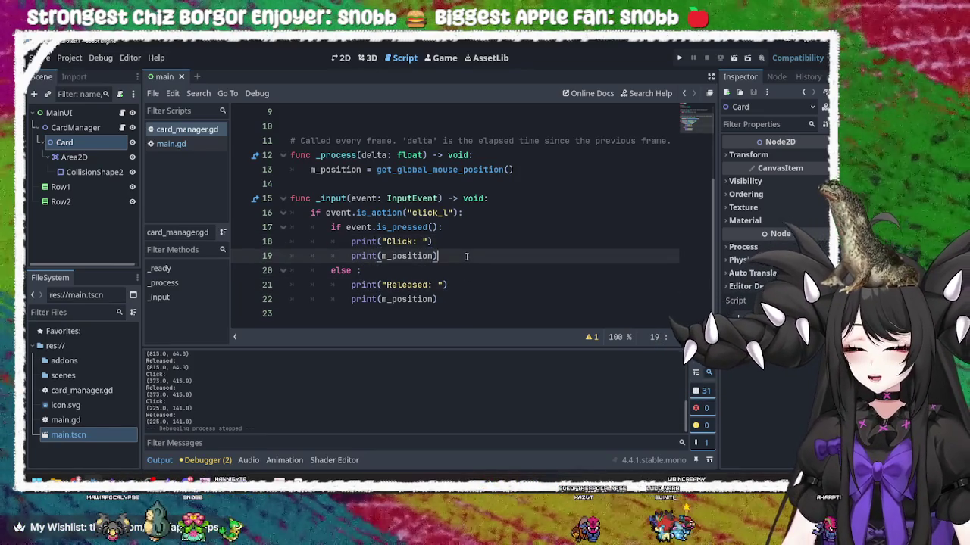
left_click(465, 242)
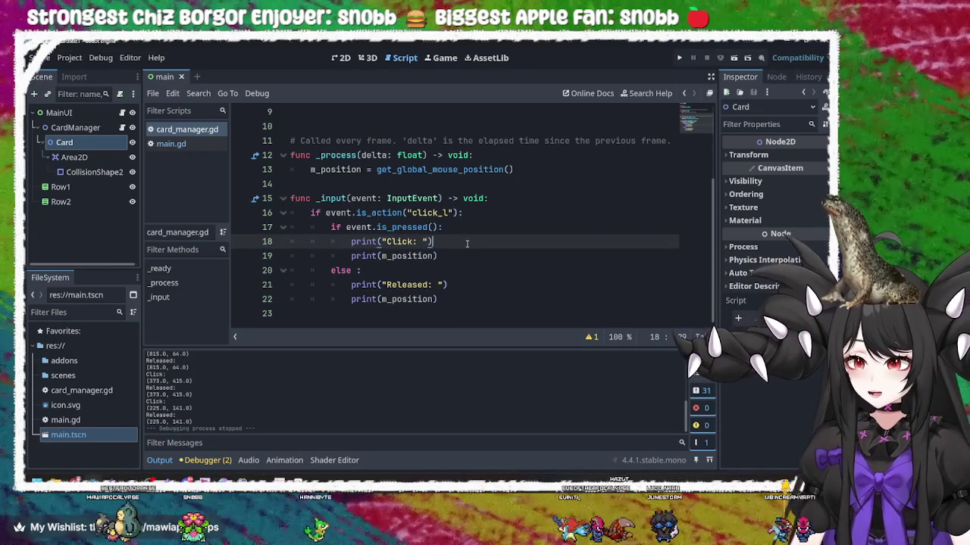
left_click(436, 228)
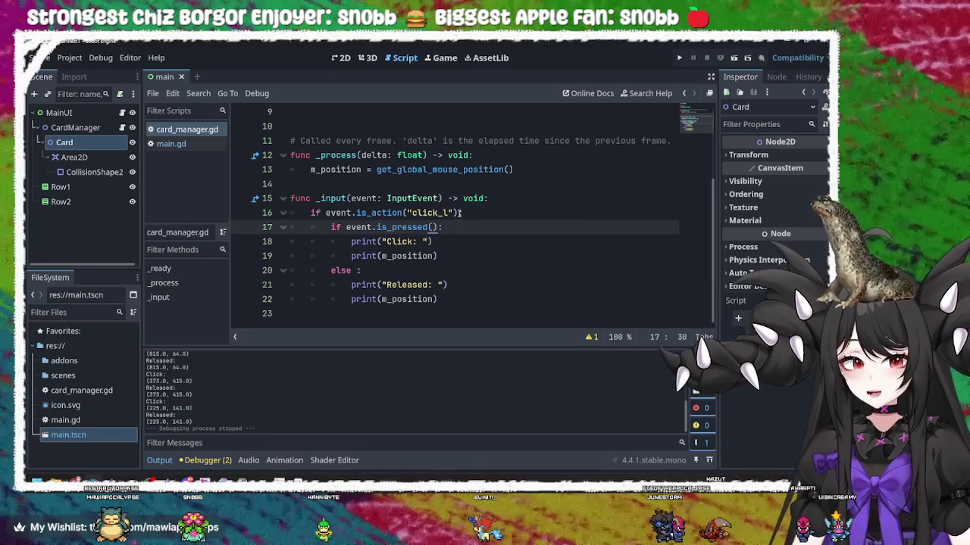
left_click(459, 214)
left_click(476, 241)
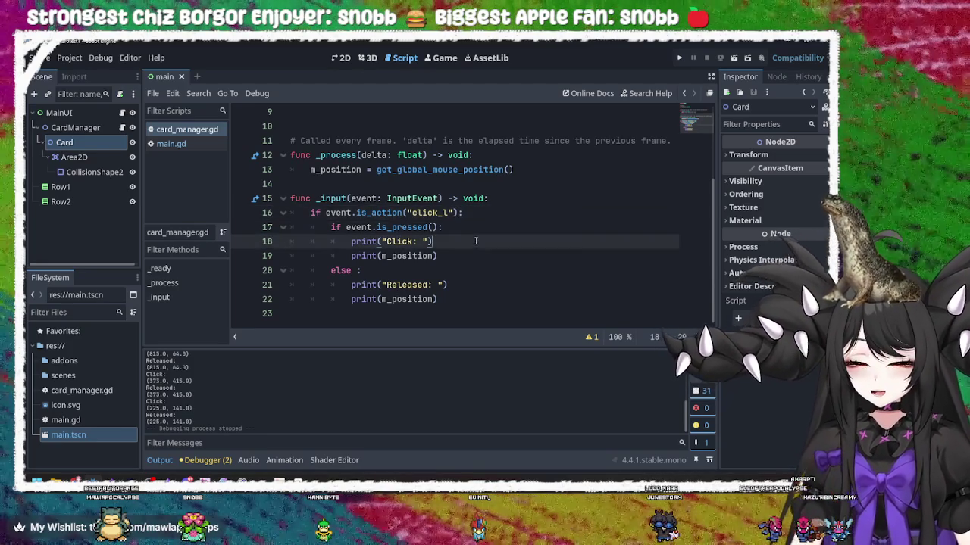
left_click(471, 253)
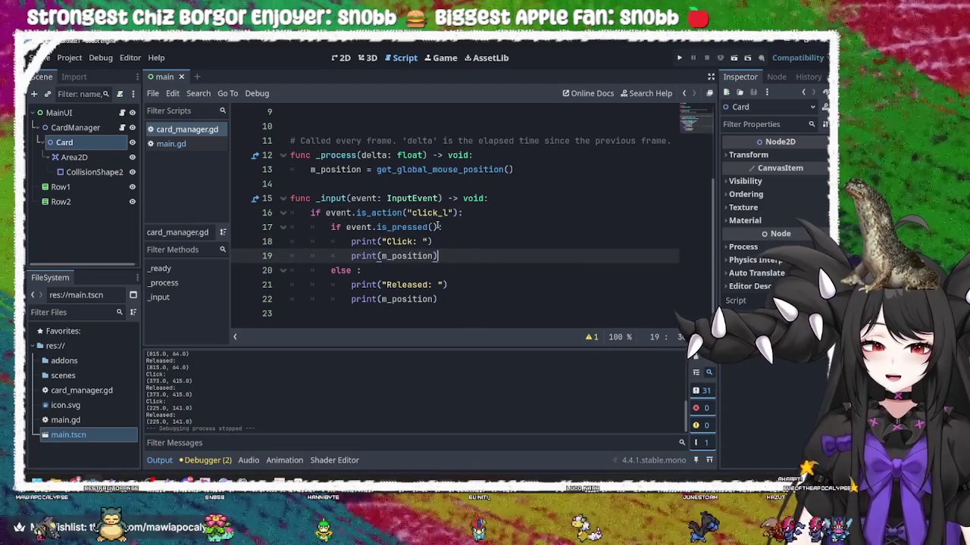
left_click(468, 232)
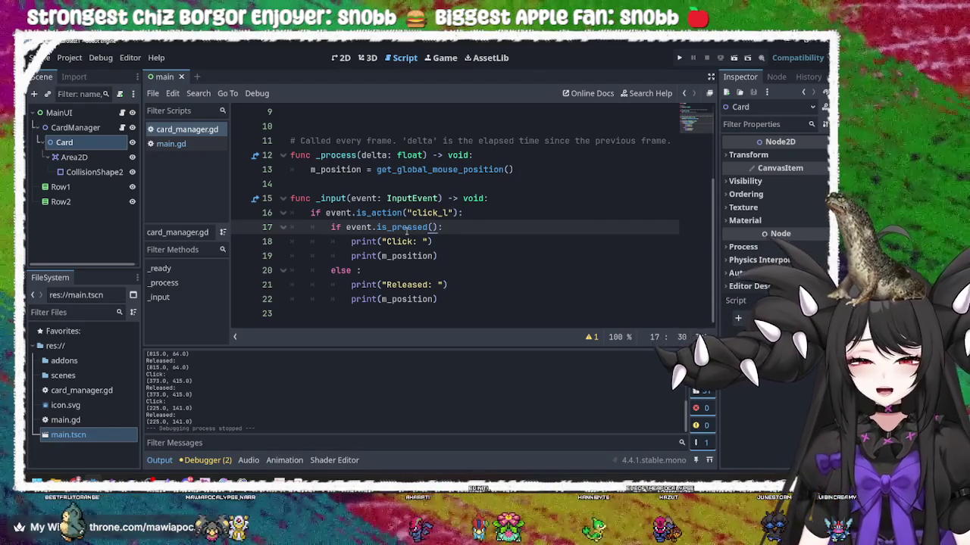
left_click(456, 243)
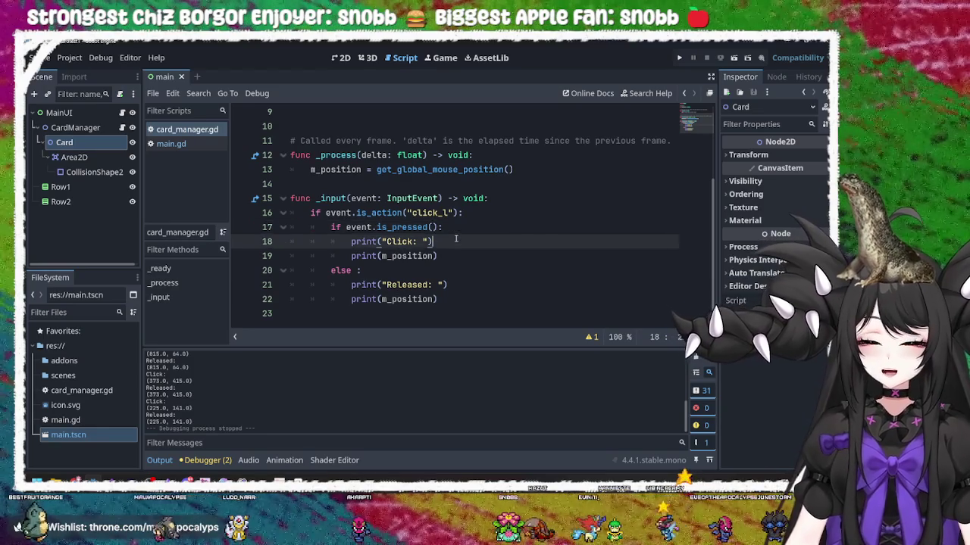
left_click(455, 256)
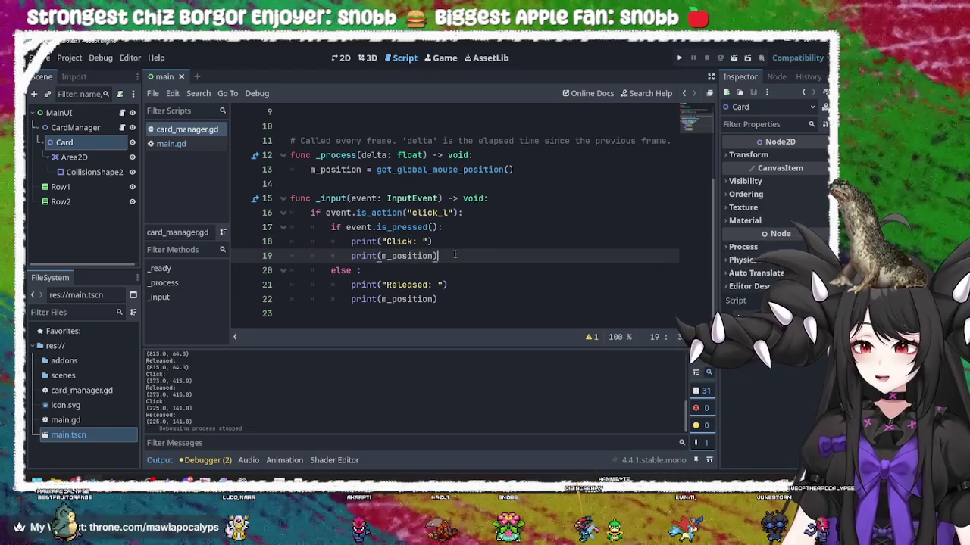
left_click(457, 299)
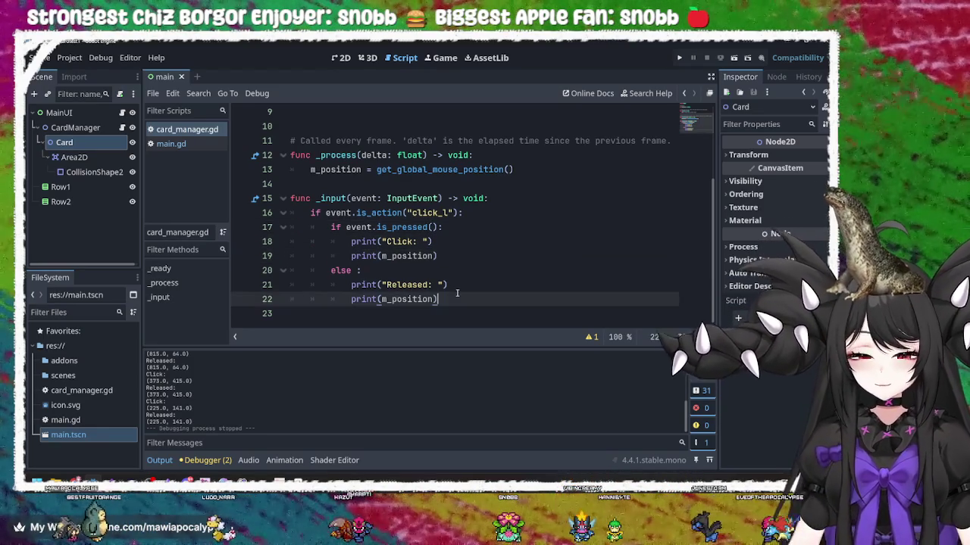
left_click(679, 57)
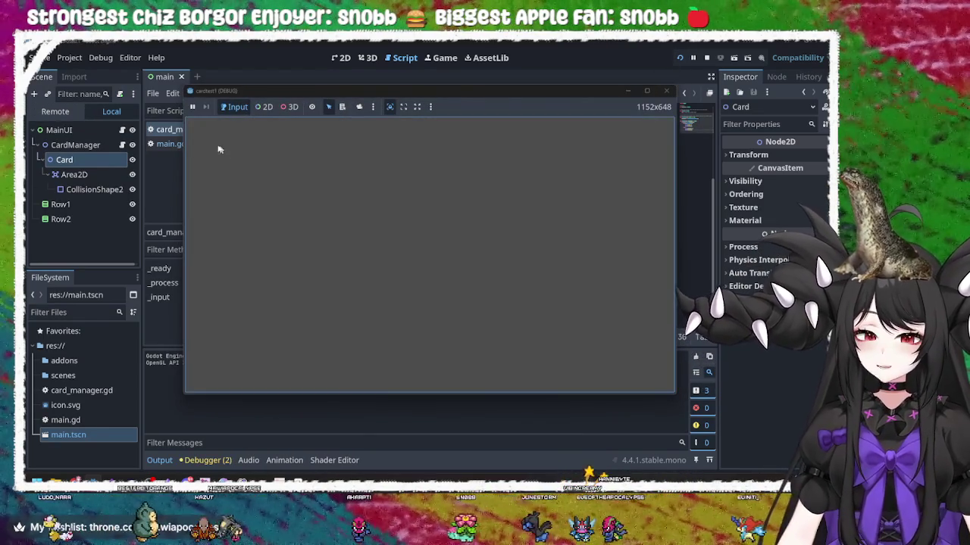
Click near the game's top-left and bottom-right corners, then close the game window
left_click(200, 129)
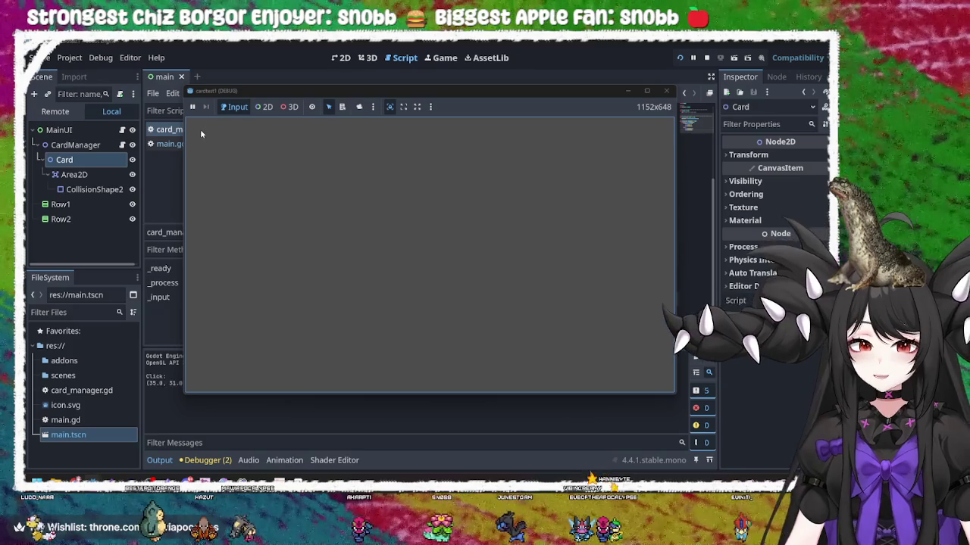
left_click(662, 382)
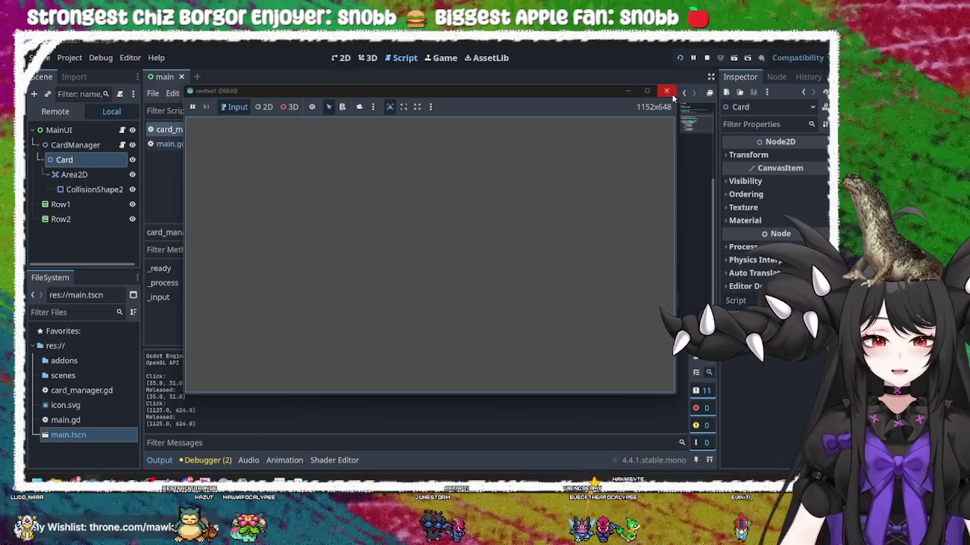
left_click(666, 91)
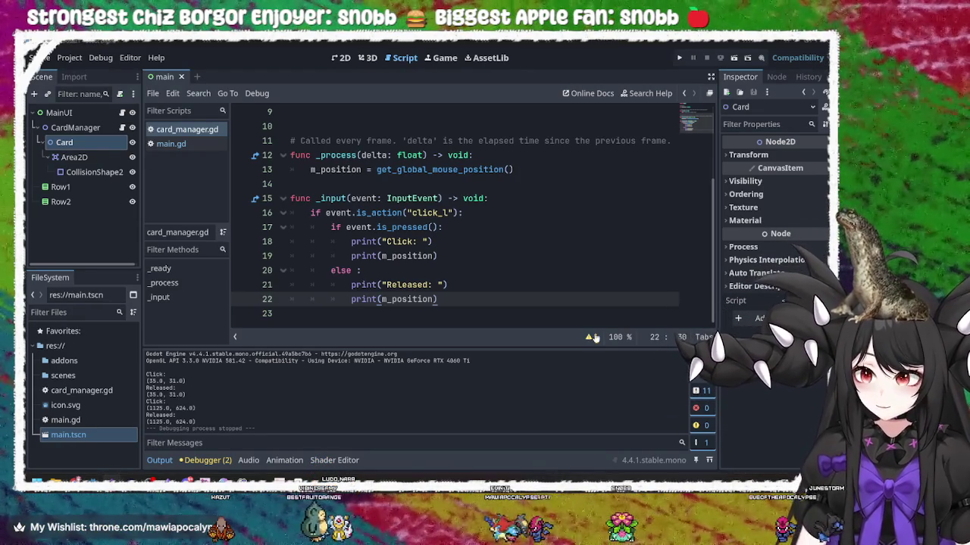
Review the Click, position and Released print lines 18–22, then bring up the Alt+Tab window switcher
left_click(468, 284)
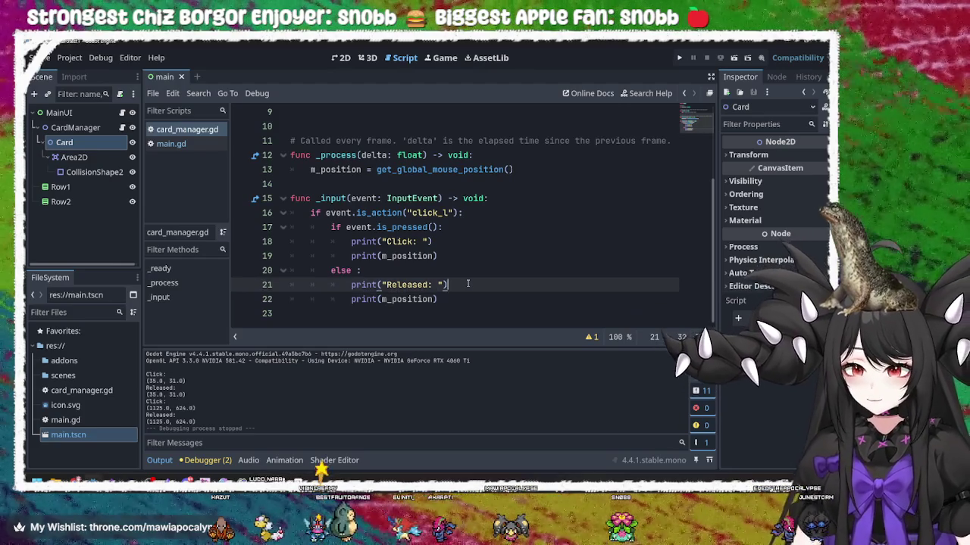
left_click(462, 273)
left_click(469, 260)
left_click(469, 240)
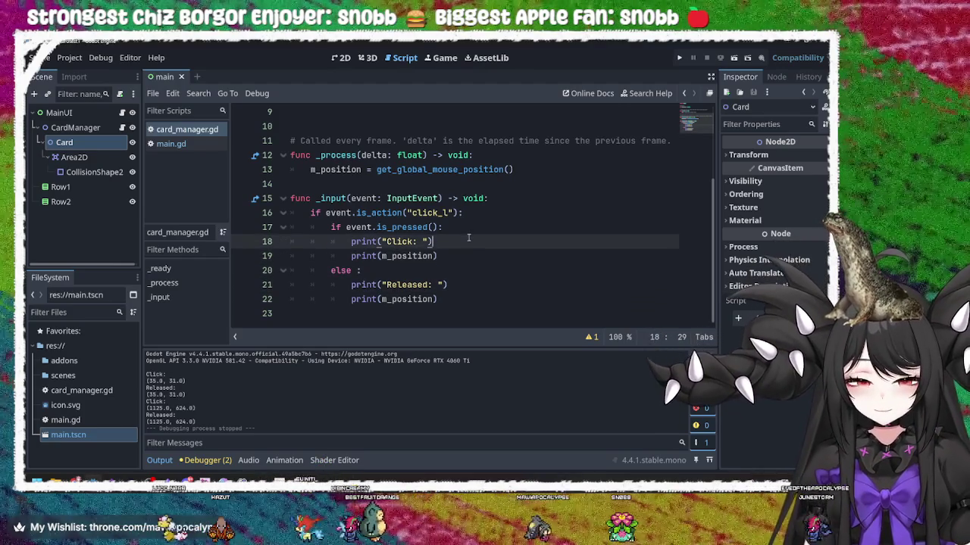
left_click(469, 256)
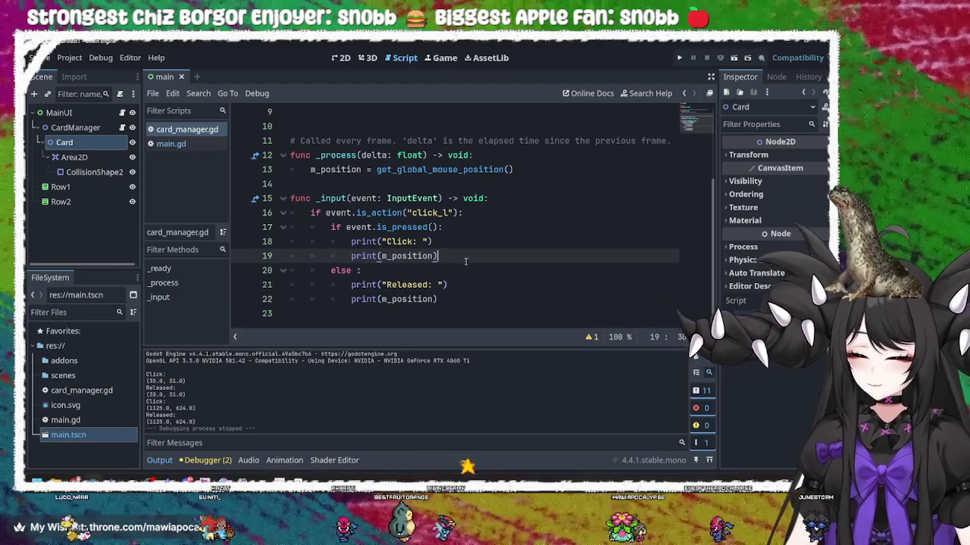
left_click(442, 243)
left_click(445, 256)
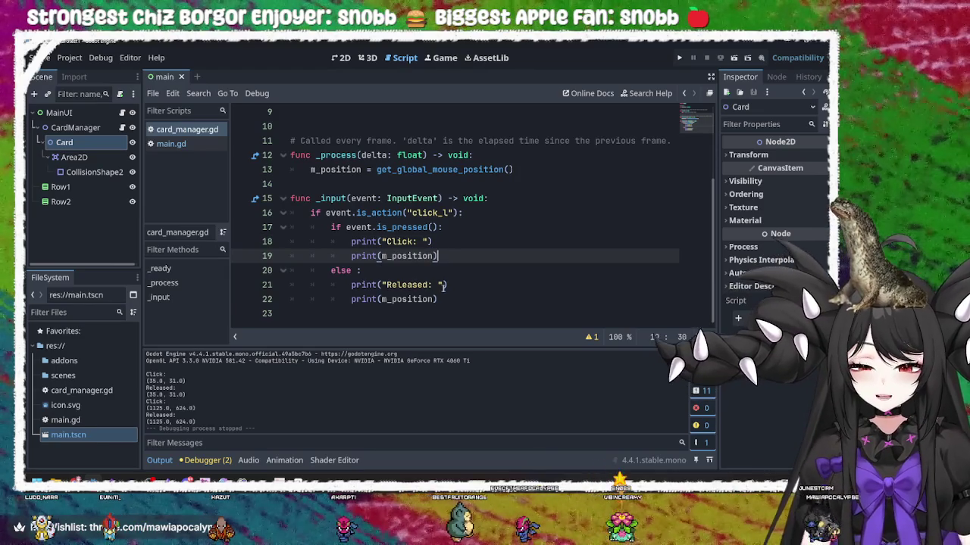
left_click(458, 302)
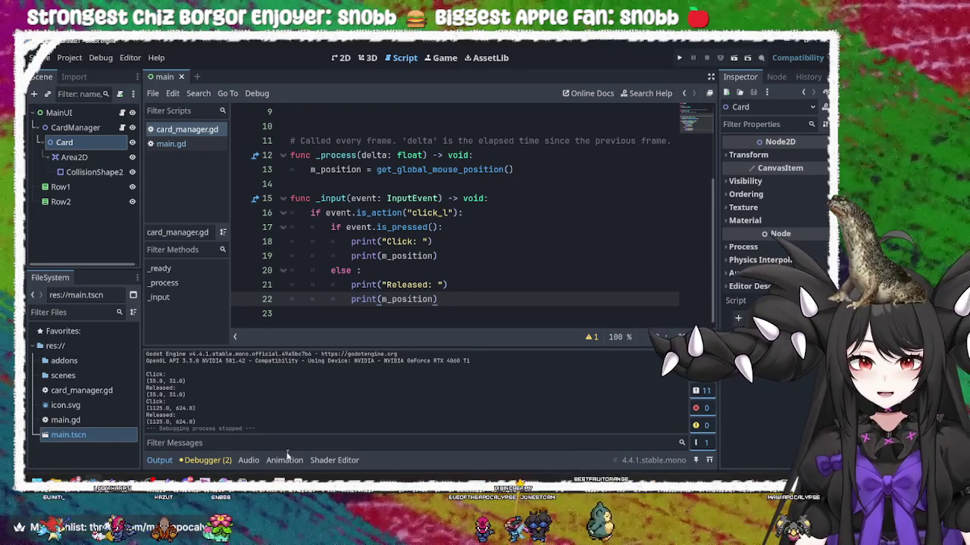
key("alt+Tab")
key("alt+Tab")
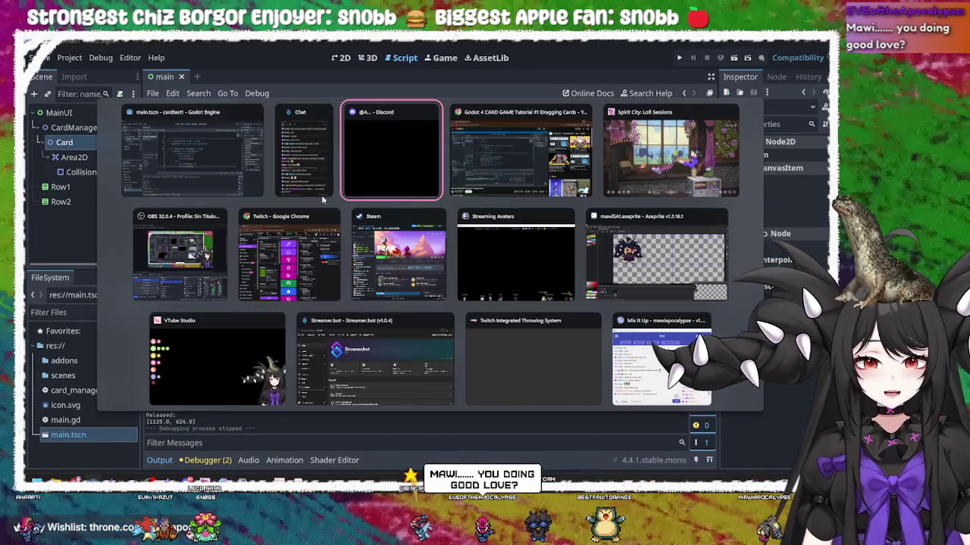
key("alt+Tab")
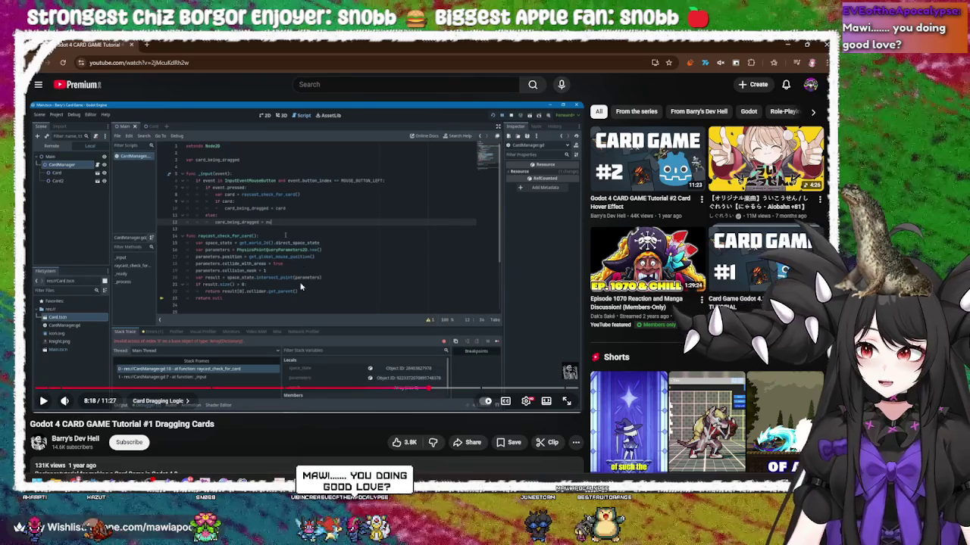
Use Alt+Tab to return to card_manager.gd in the Godot editor
key("alt+Tab")
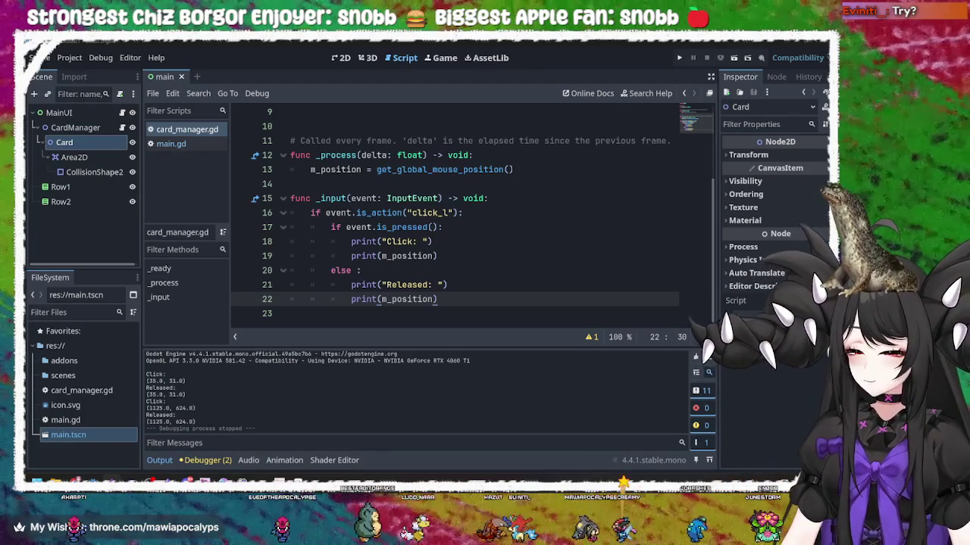
left_click(521, 241)
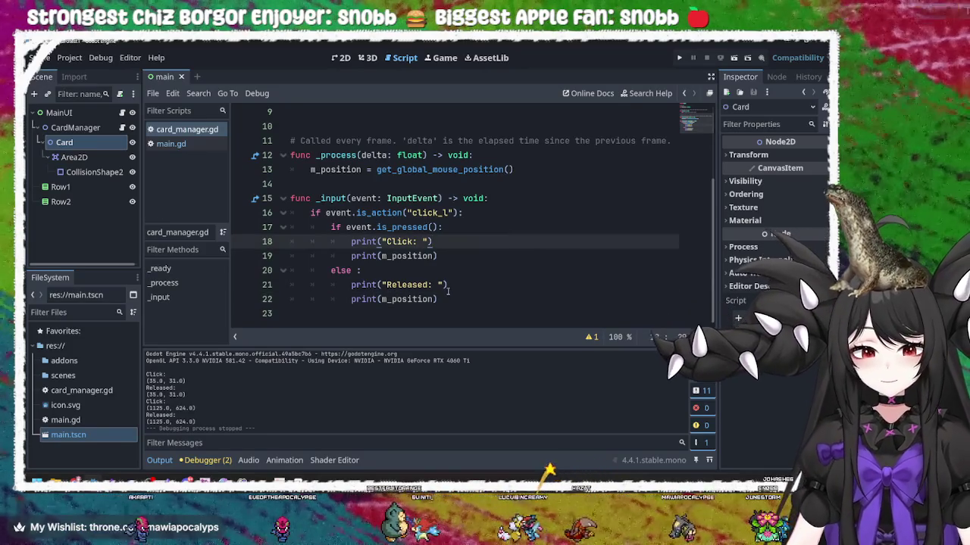
left_click(447, 287)
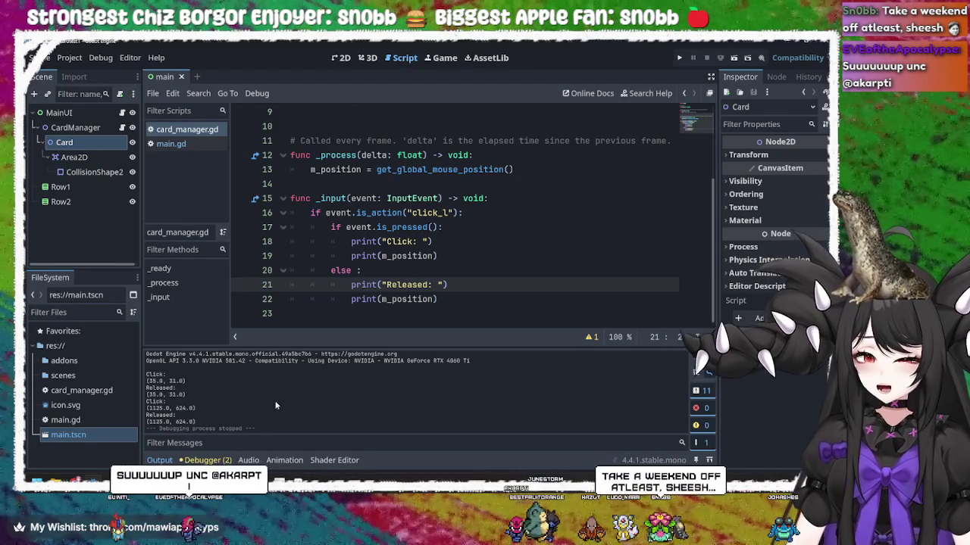
mouse_move(130, 482)
mouse_move(90, 482)
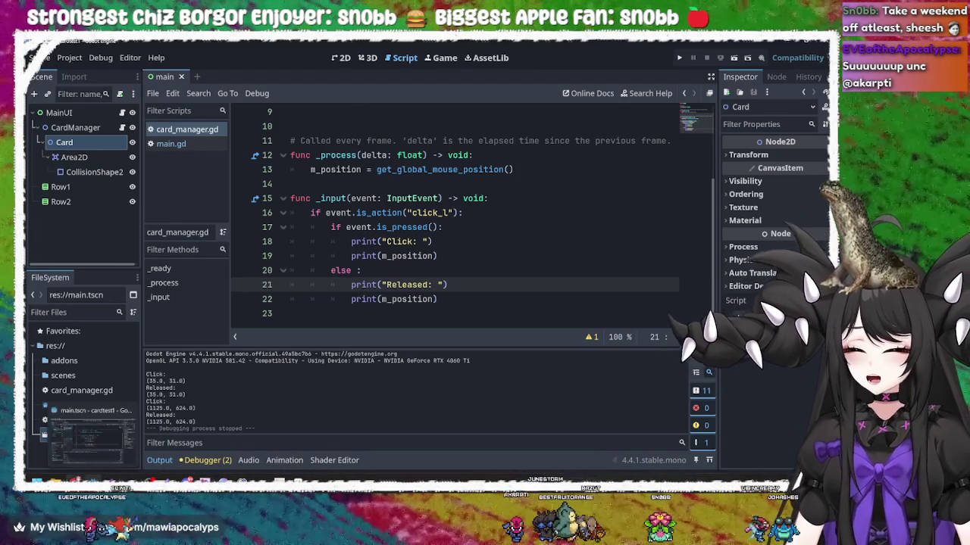
mouse_move(72, 448)
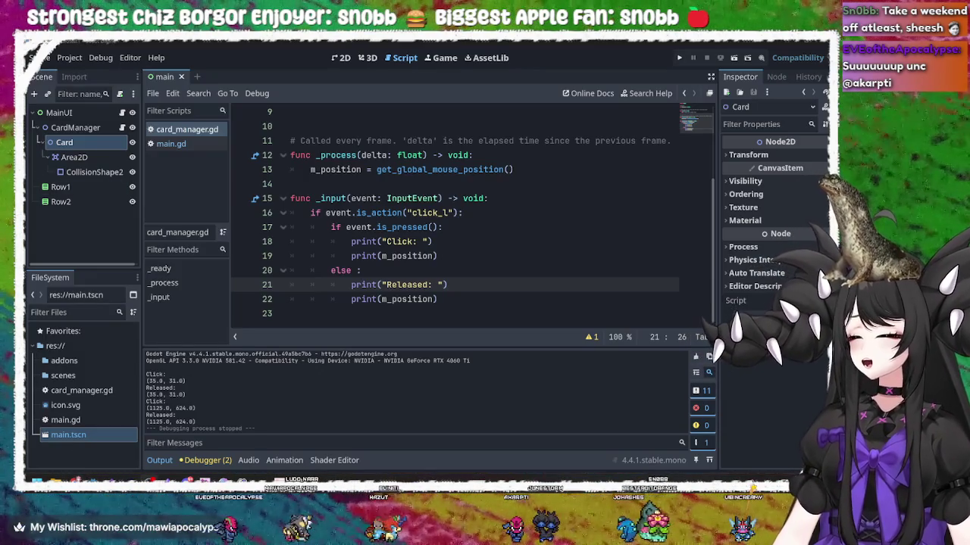
mouse_move(300, 482)
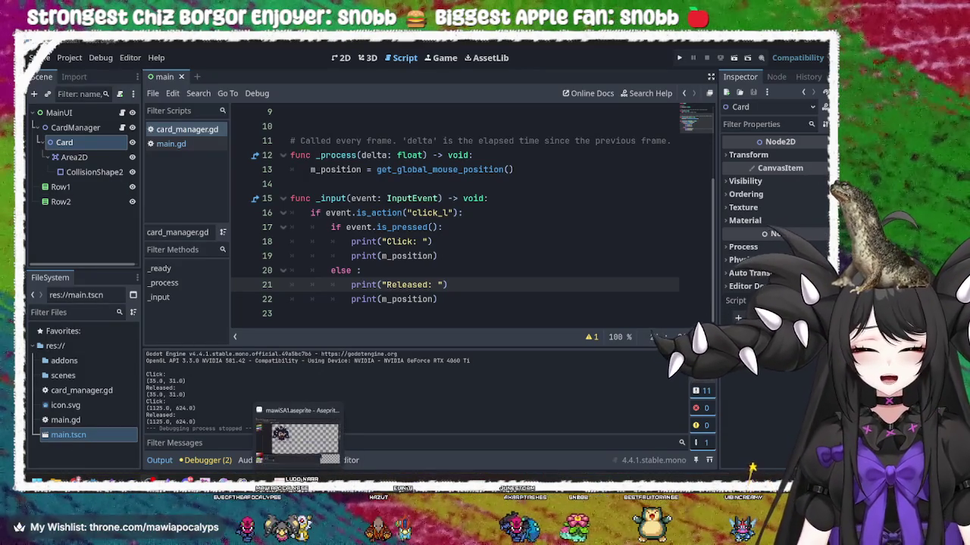
left_click(300, 438)
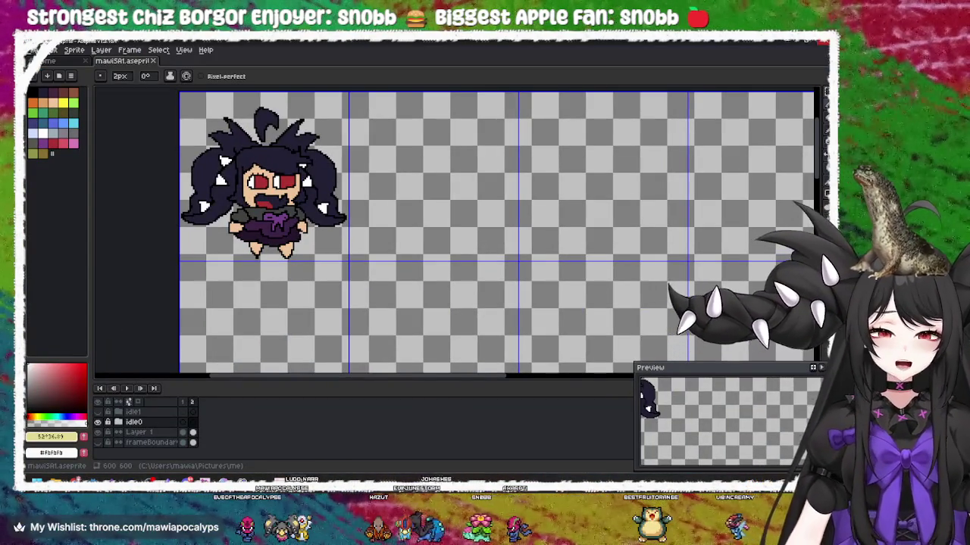
left_click(261, 482)
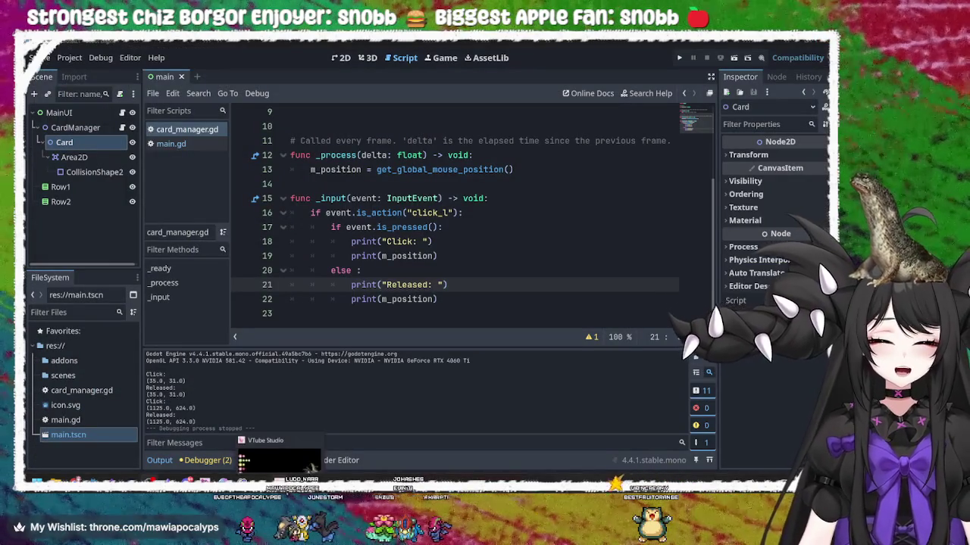
mouse_move(242, 481)
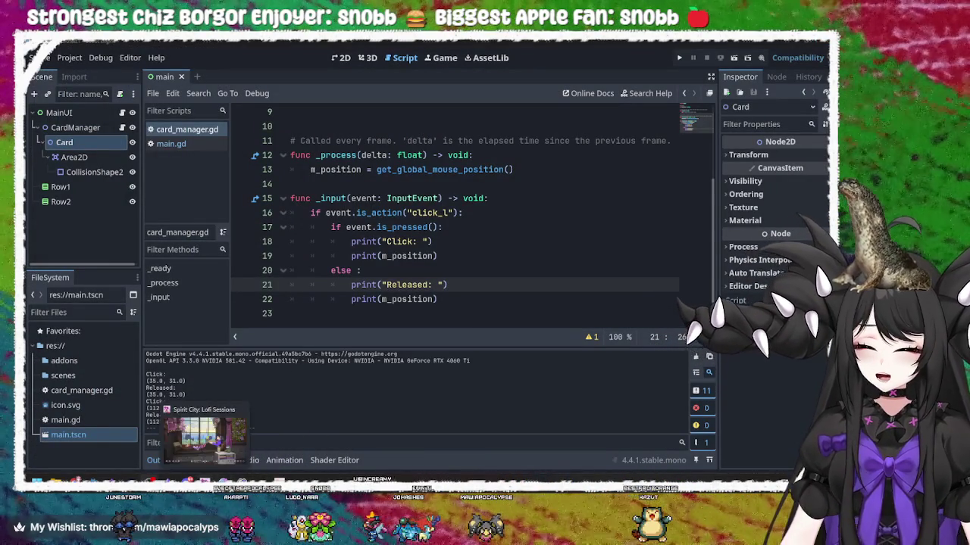
mouse_move(149, 482)
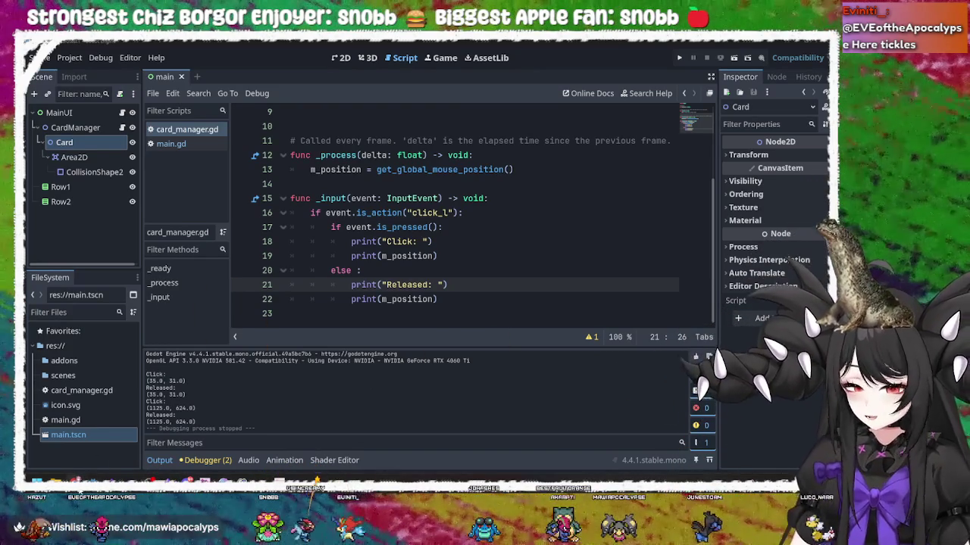
mouse_move(76, 482)
left_click(125, 437)
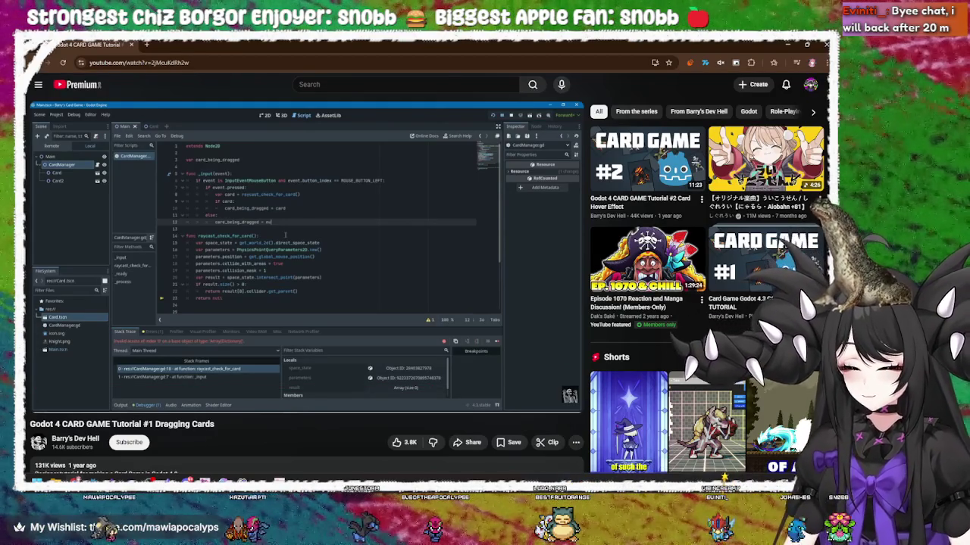
Leave the YouTube tutorial and bring the Godot editor forward from the taskbar
mouse_move(419, 297)
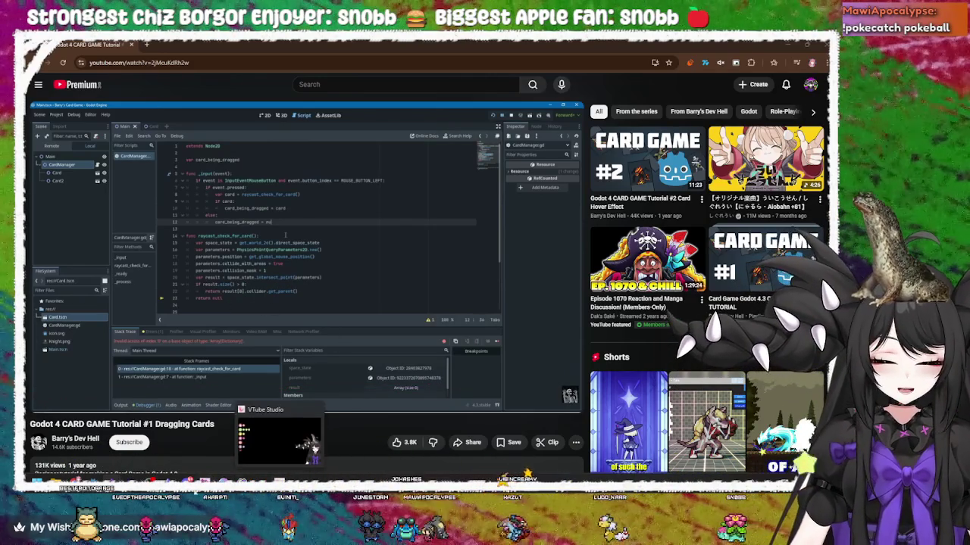
mouse_move(185, 473)
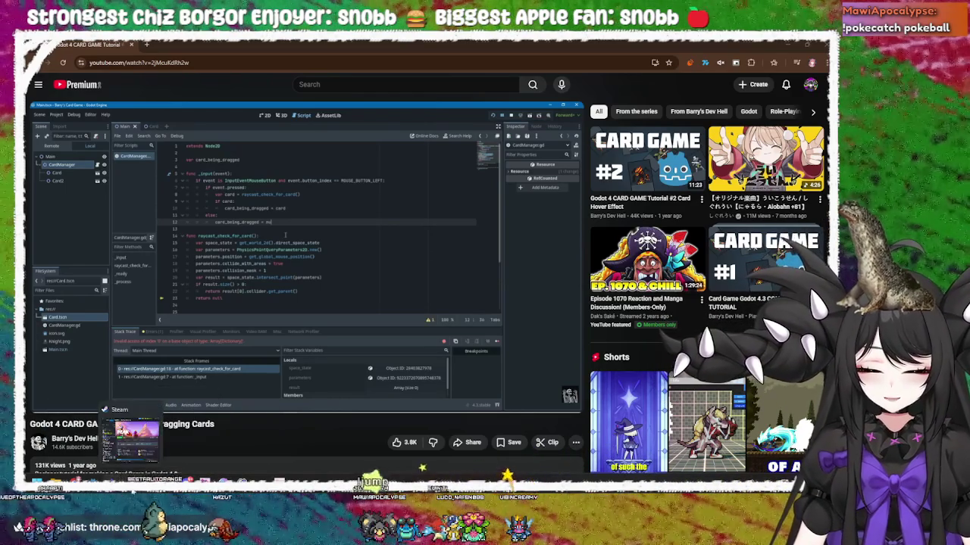
left_click(136, 477)
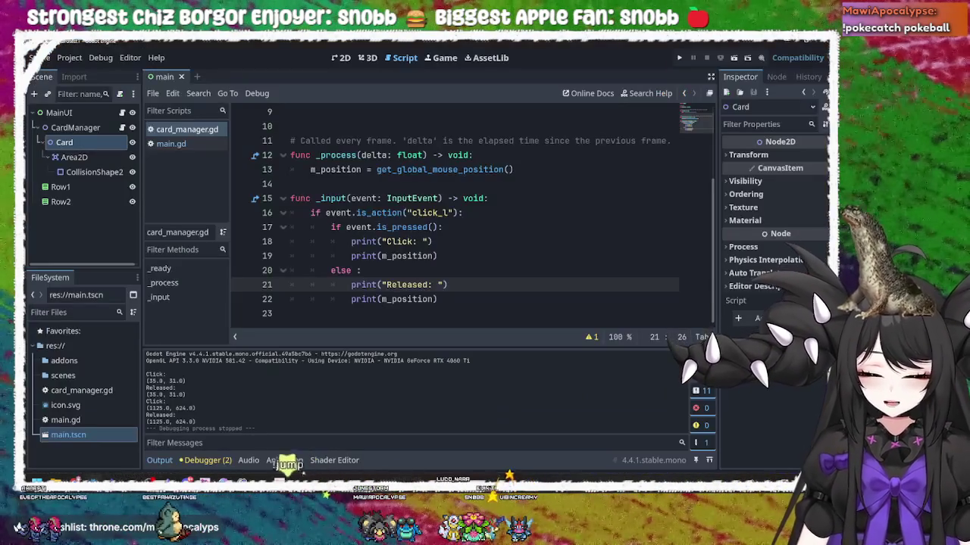
left_click(487, 270)
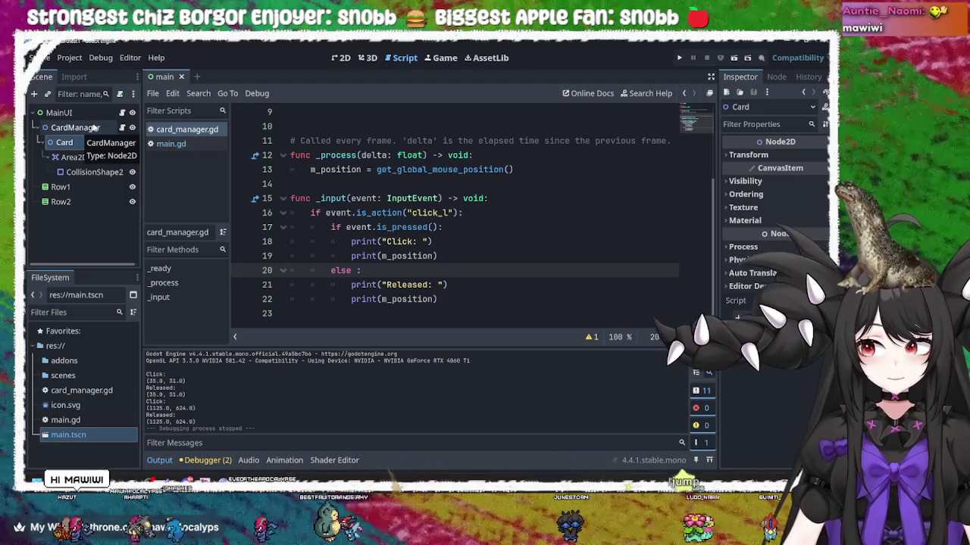
left_click(505, 274)
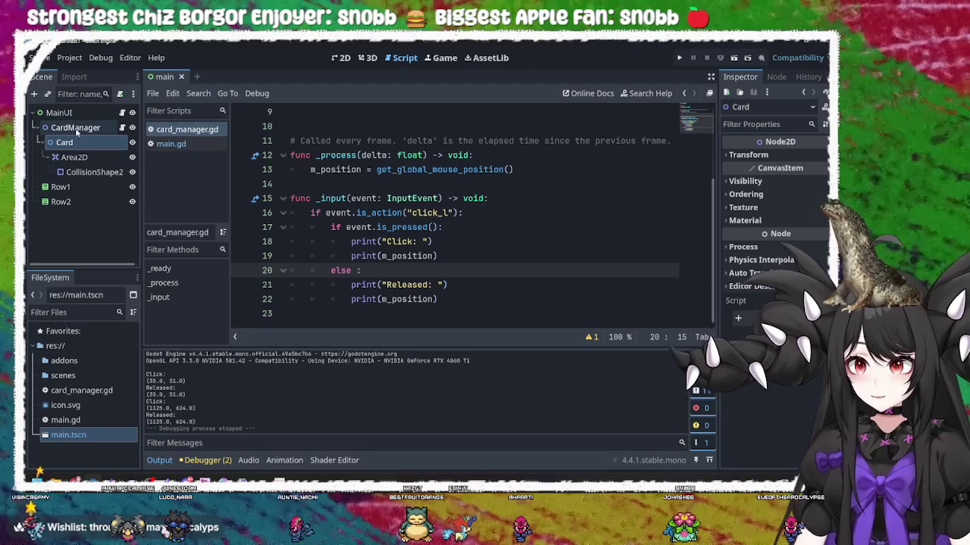
right_click(79, 130)
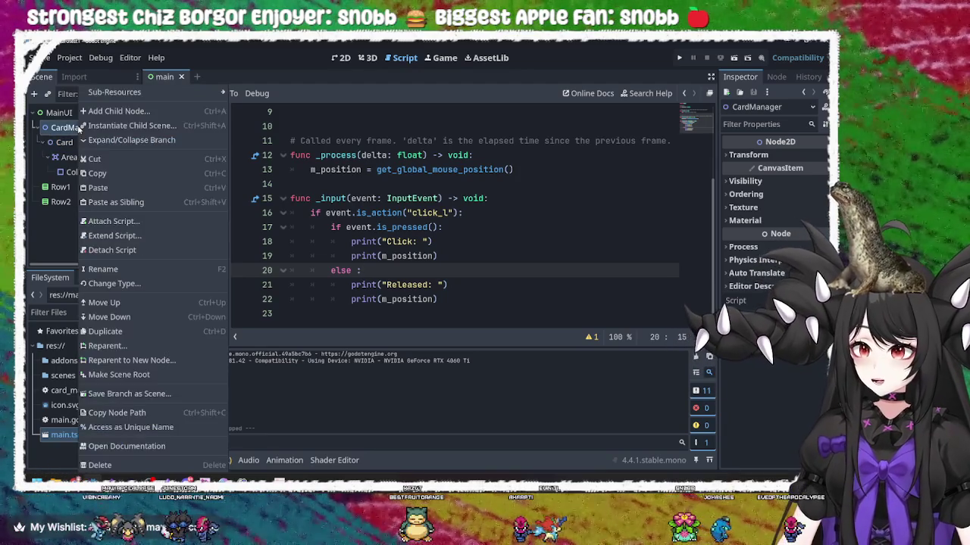
Search 'RAYC' and add a RayCast2D node as a child of CardManager
left_click(112, 113)
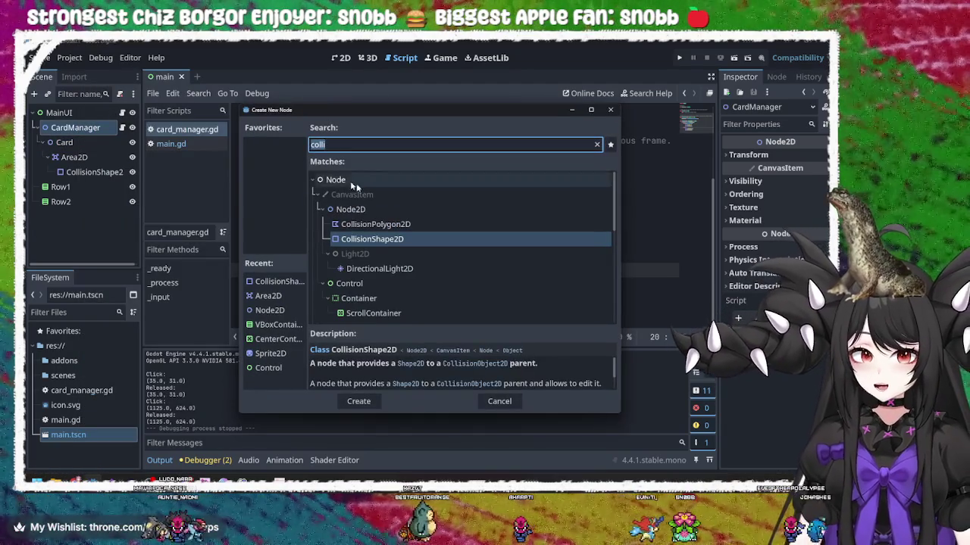
type("RAYC")
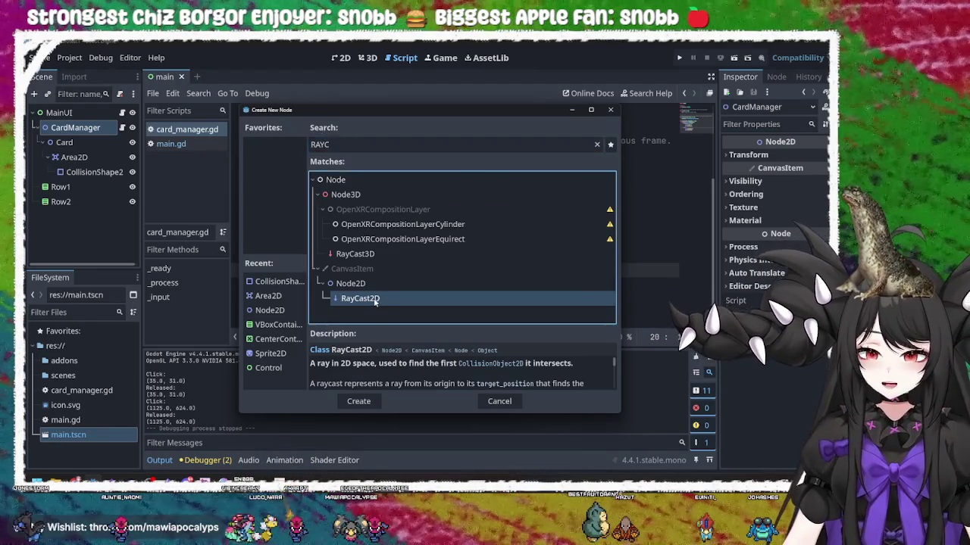
double_click(374, 300)
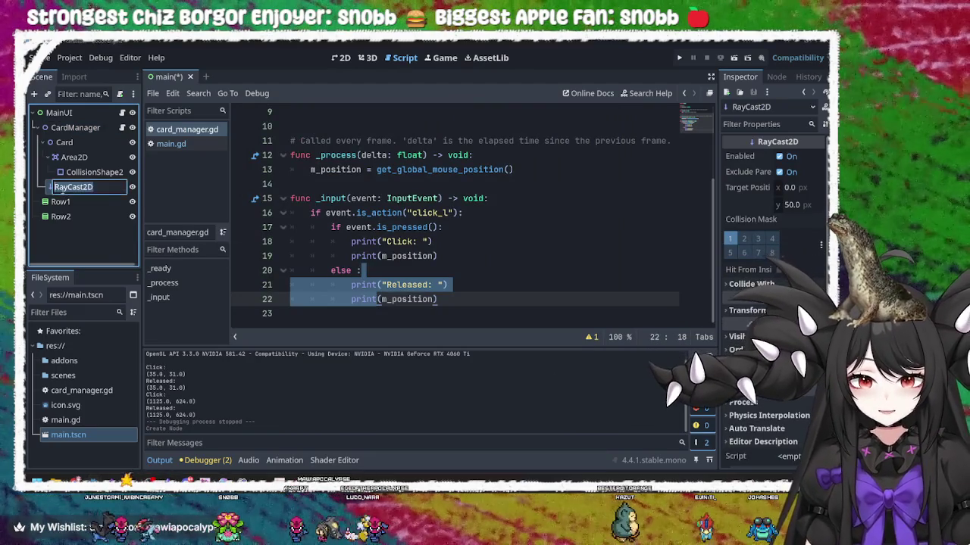
left_click(491, 270)
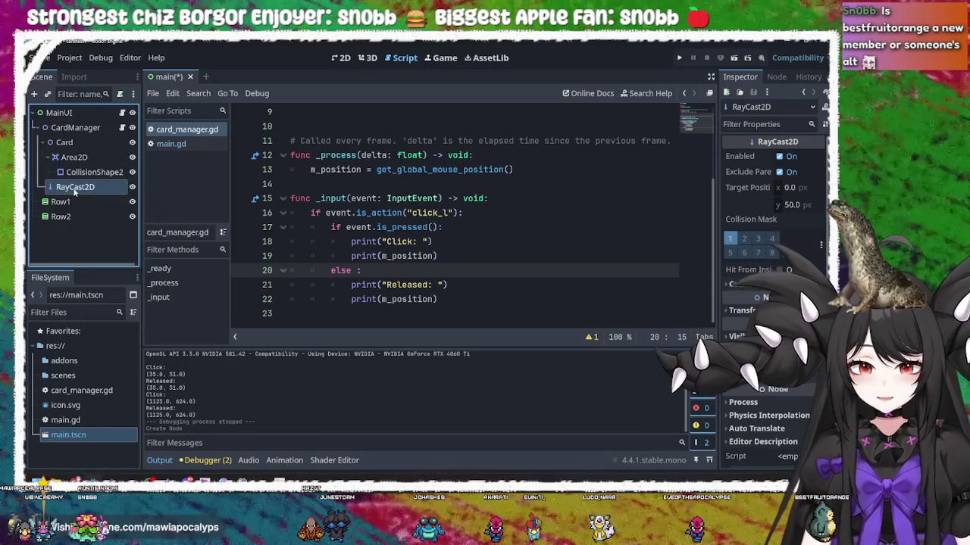
scroll(426, 196, "up", 3)
Open a new line below 'var m_position : Vector2' and start typing VAR
left_click(426, 157)
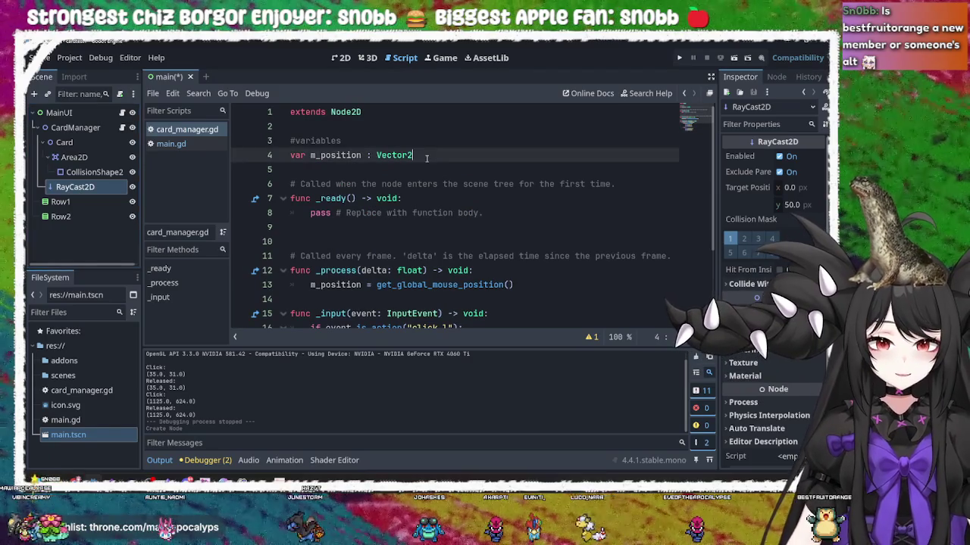
key("Return")
key("Return")
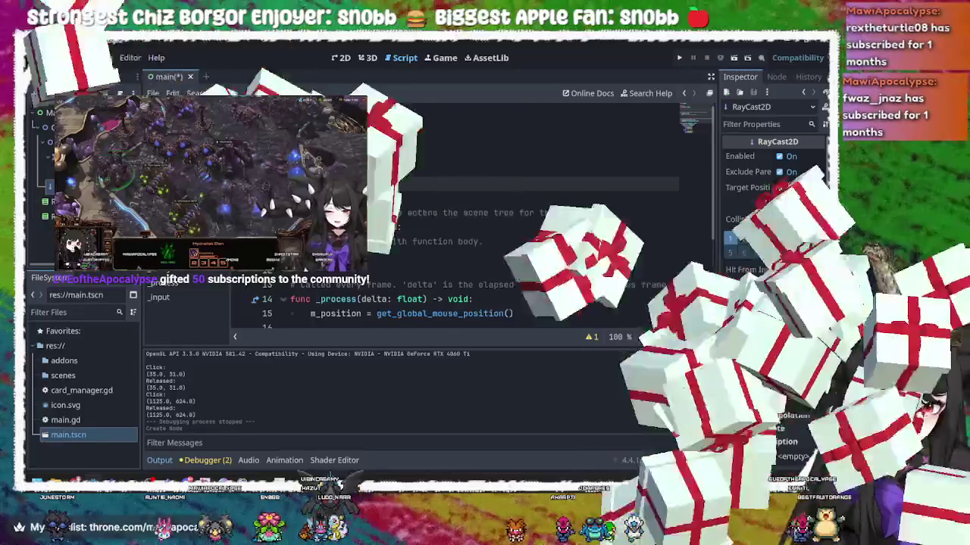
type("VAR")
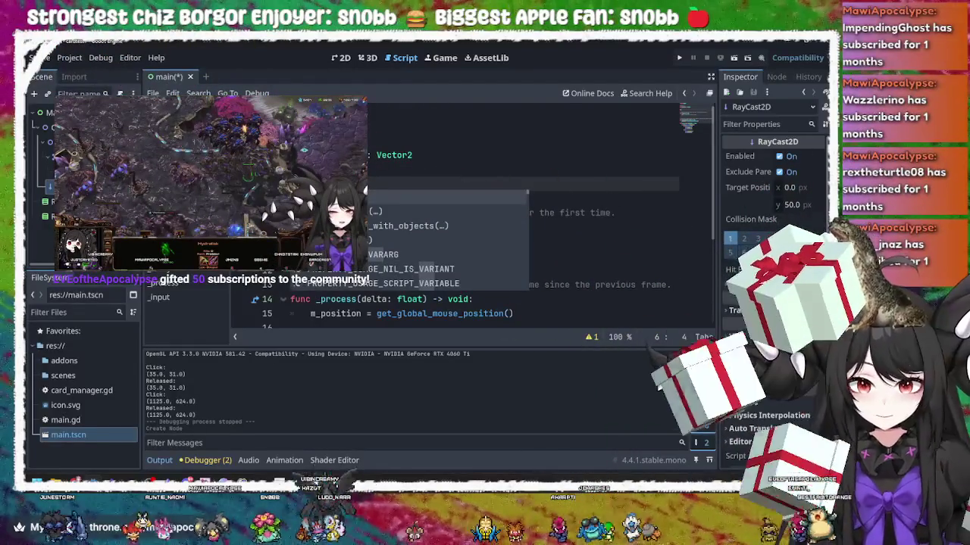
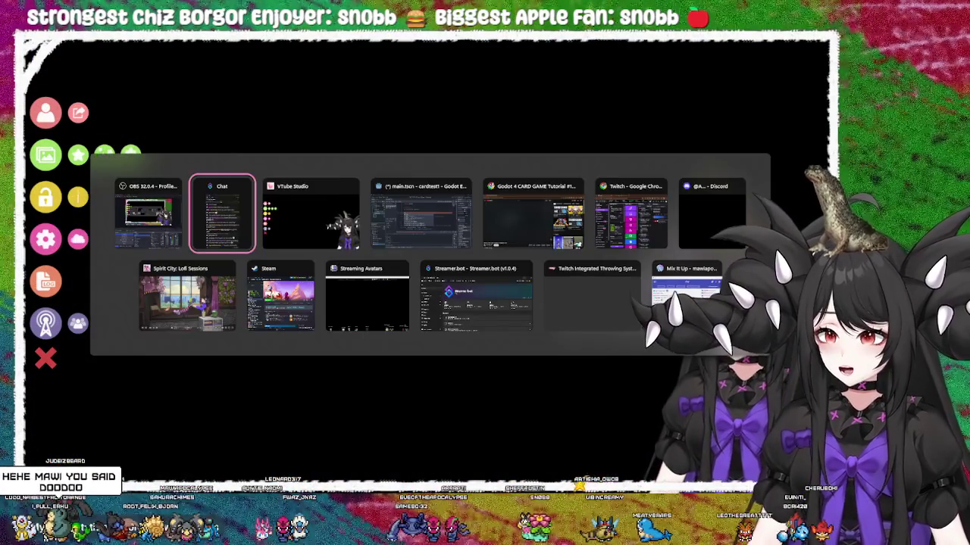
Return to the card game's Godot editor and dismiss the code completion popup in main.gd
left_click(422, 227)
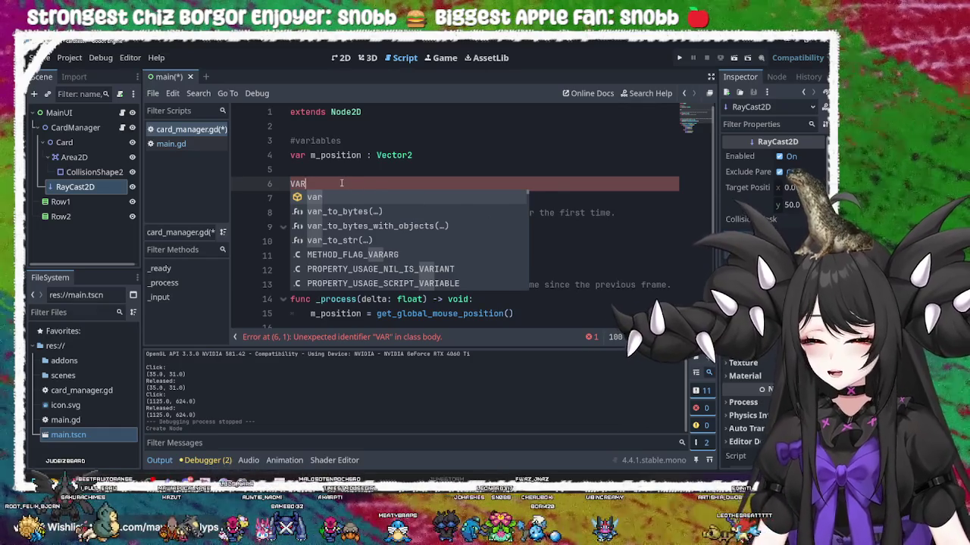
left_click(340, 184)
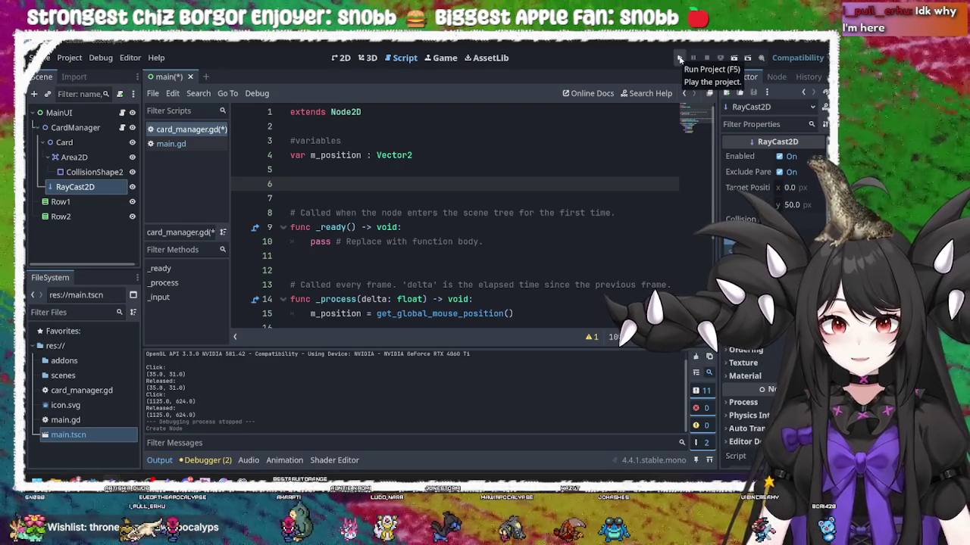
Run the card game, click several spots to log positions to Output, then stop it
left_click(679, 59)
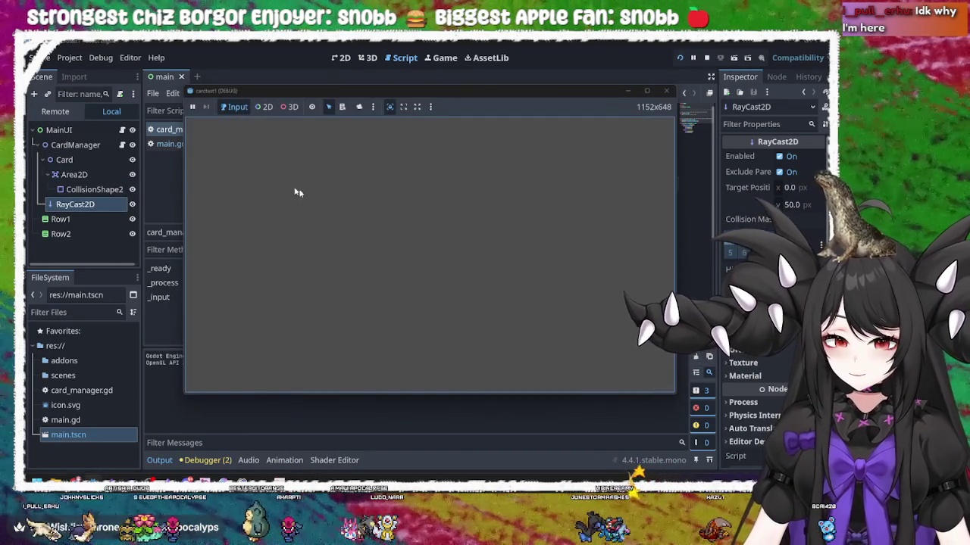
left_click(258, 177)
left_click(405, 243)
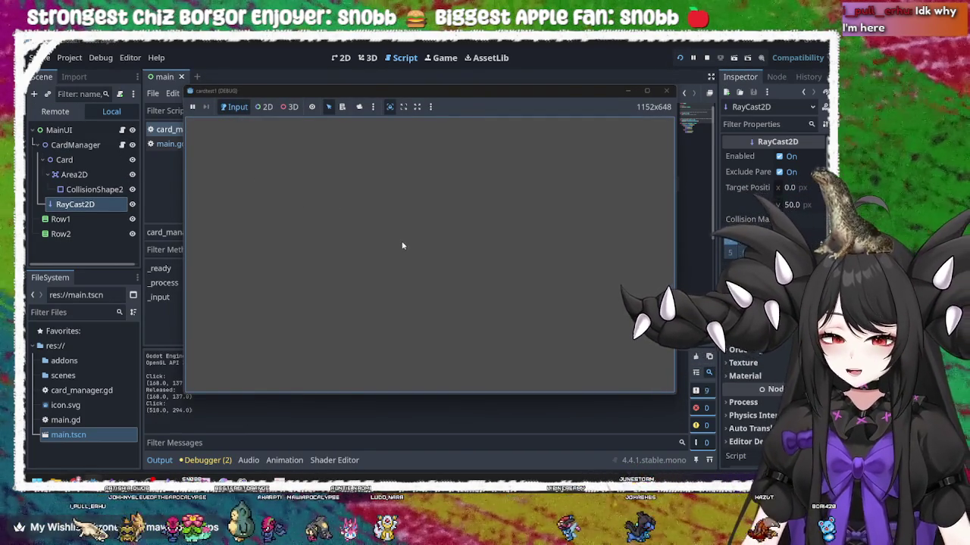
left_click_drag(480, 92, 544, 59)
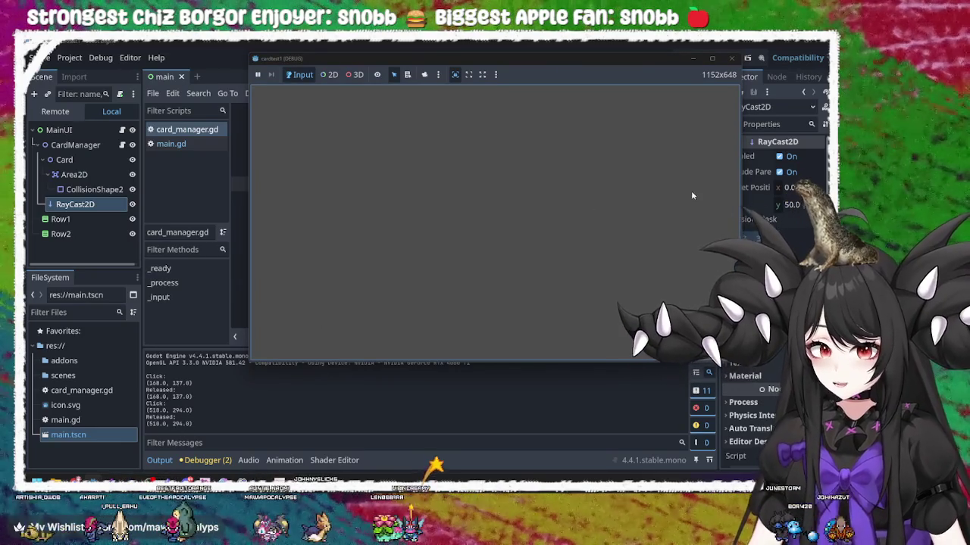
left_click(691, 192)
left_click(402, 256)
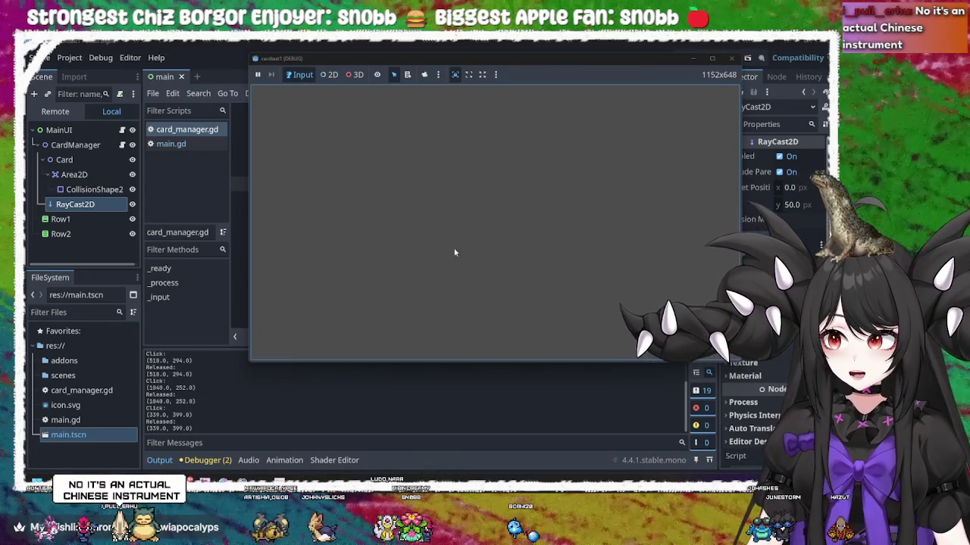
left_click(731, 58)
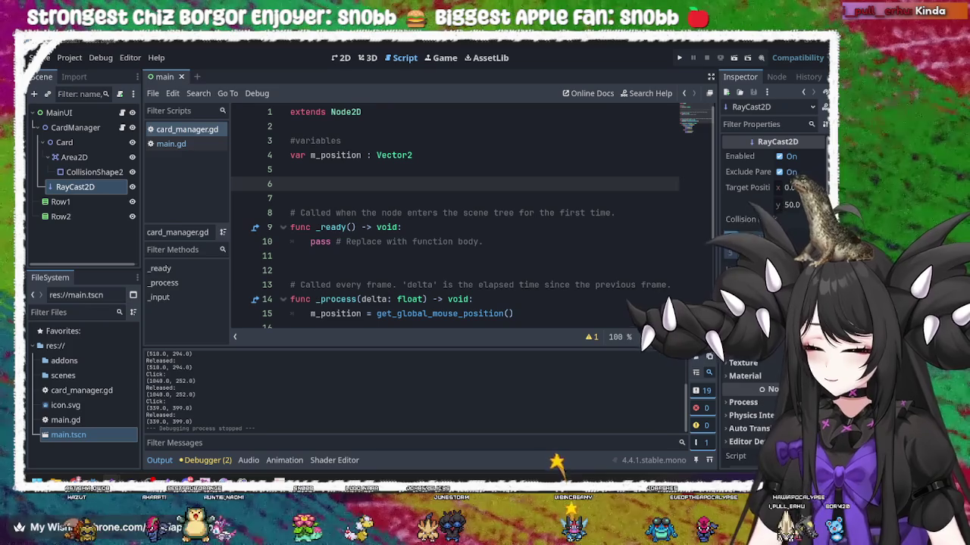
Place the cursor on main.gd's empty line 6, then switch to Chrome's ERHU image results
left_click(508, 213)
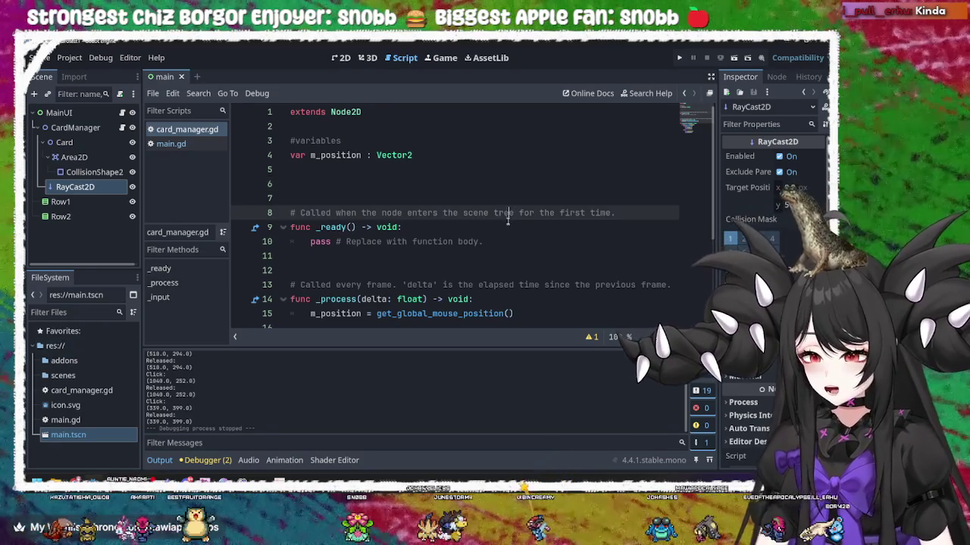
key("Down")
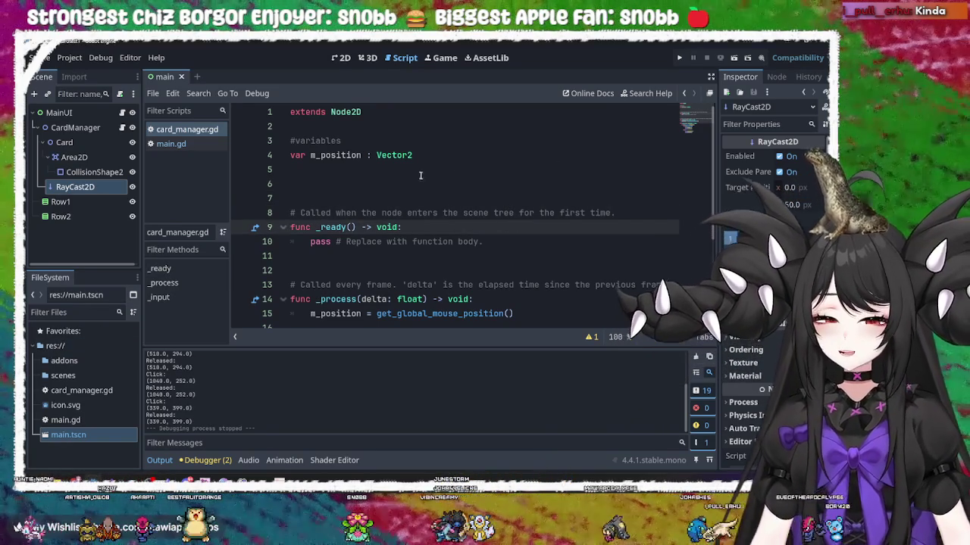
left_click(420, 173)
left_click(416, 184)
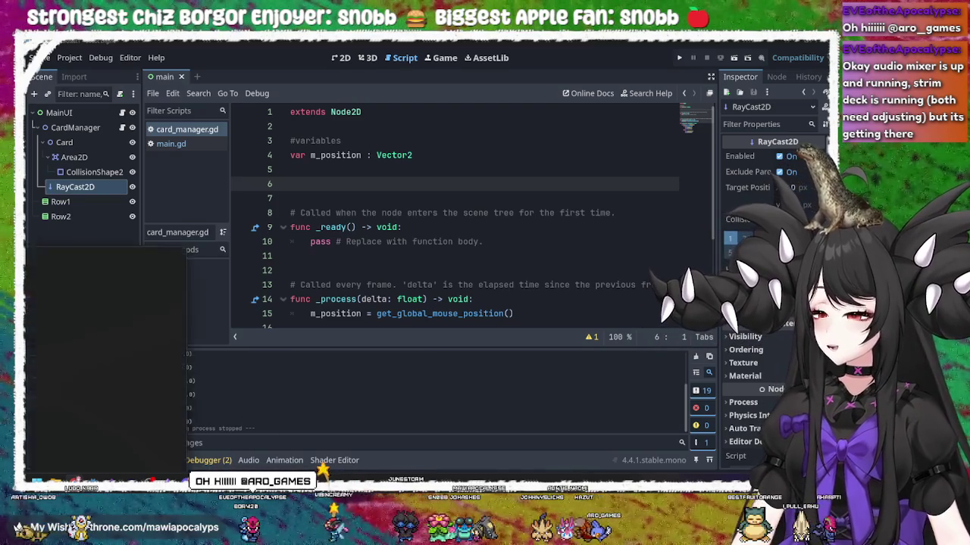
key("alt+Tab")
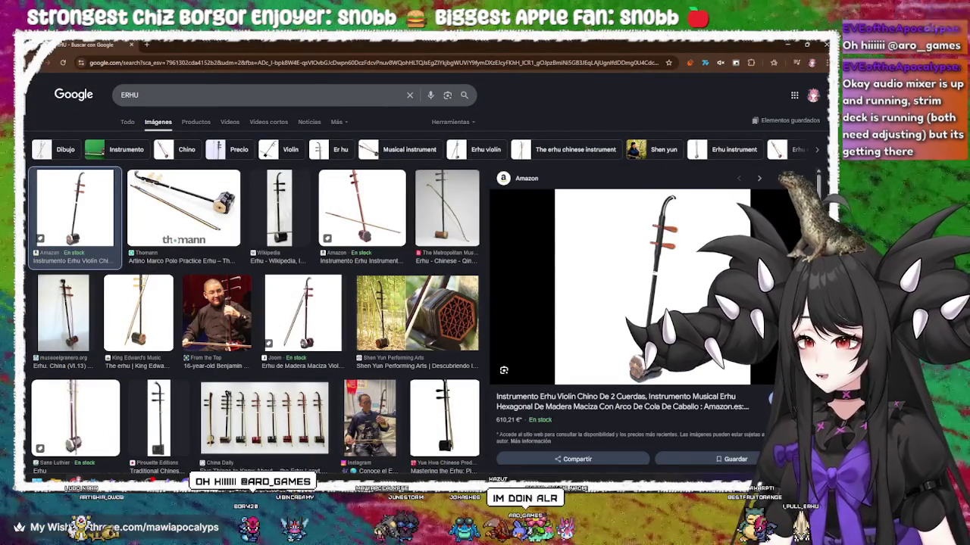
right_click(652, 272)
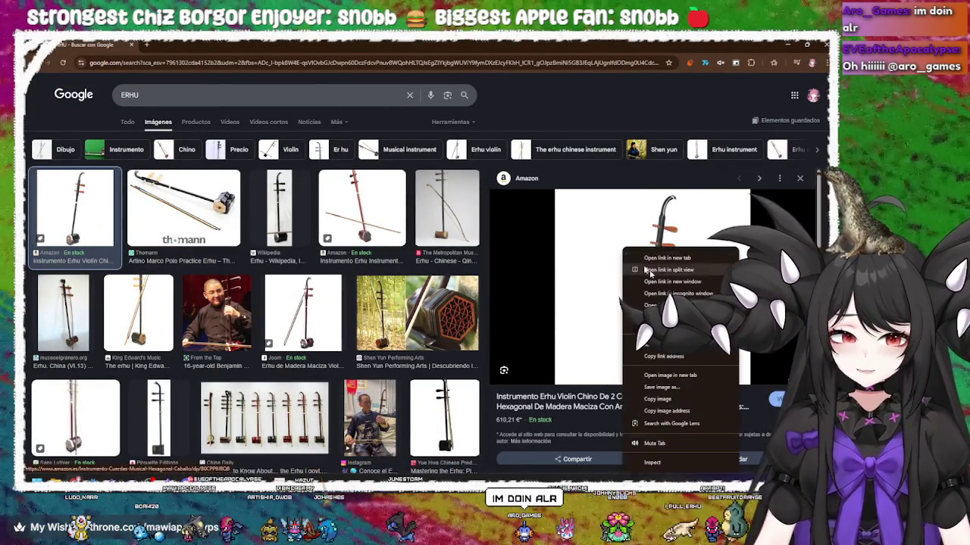
left_click(671, 375)
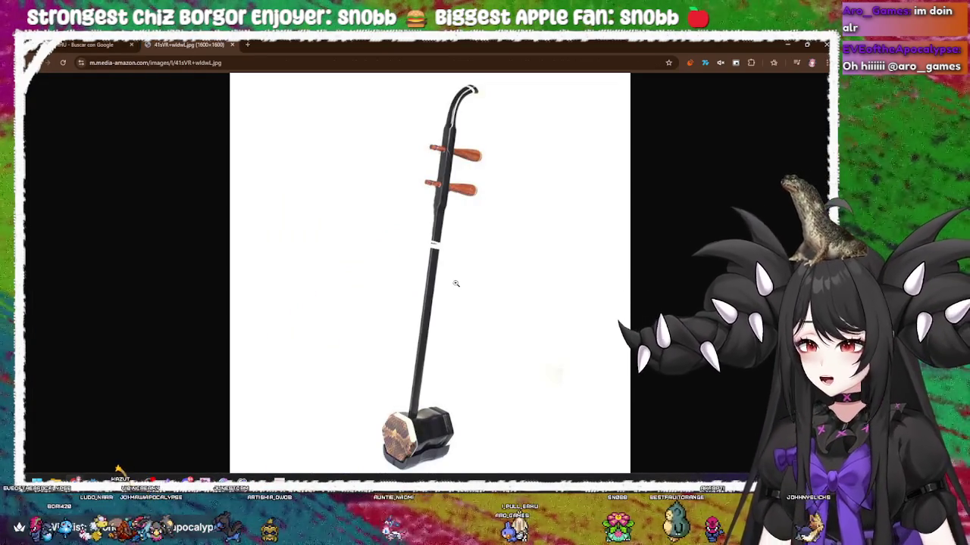
scroll(443, 268, "up", 3)
left_click(444, 255)
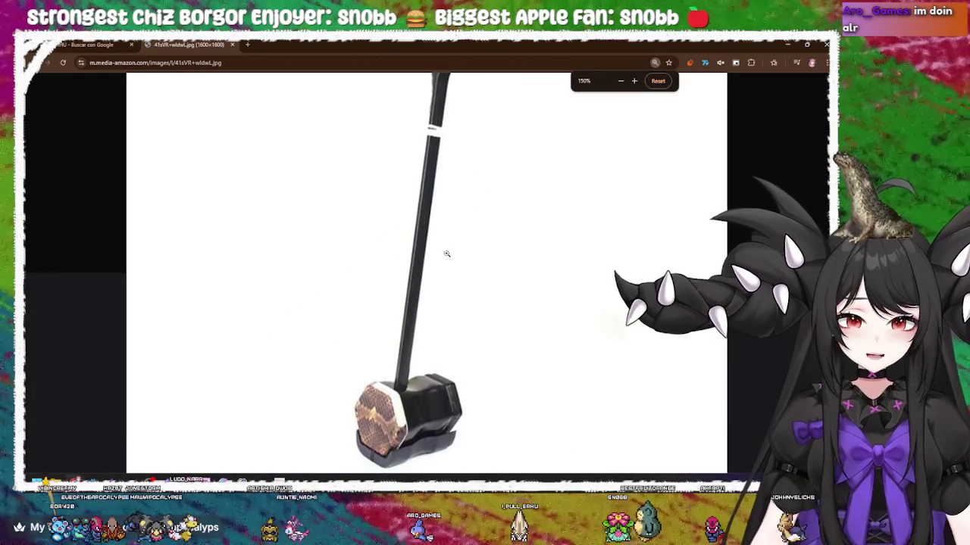
left_click(456, 195)
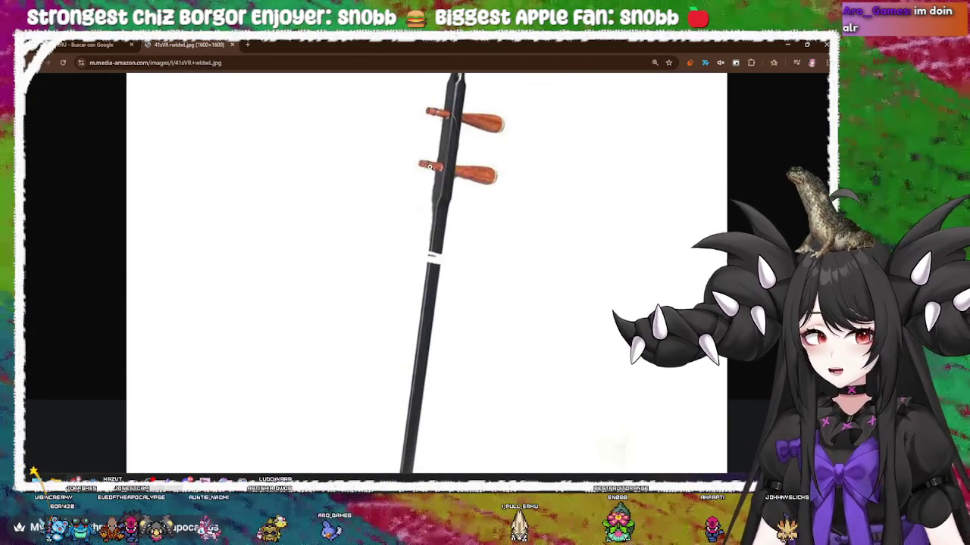
scroll(441, 231, "down", 3)
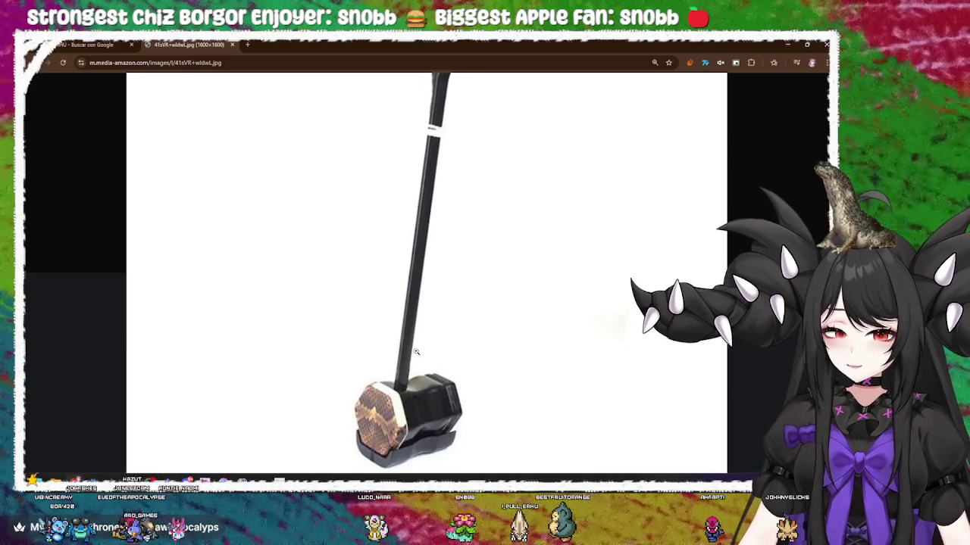
scroll(417, 353, "up", 3)
key("ctrl+minus")
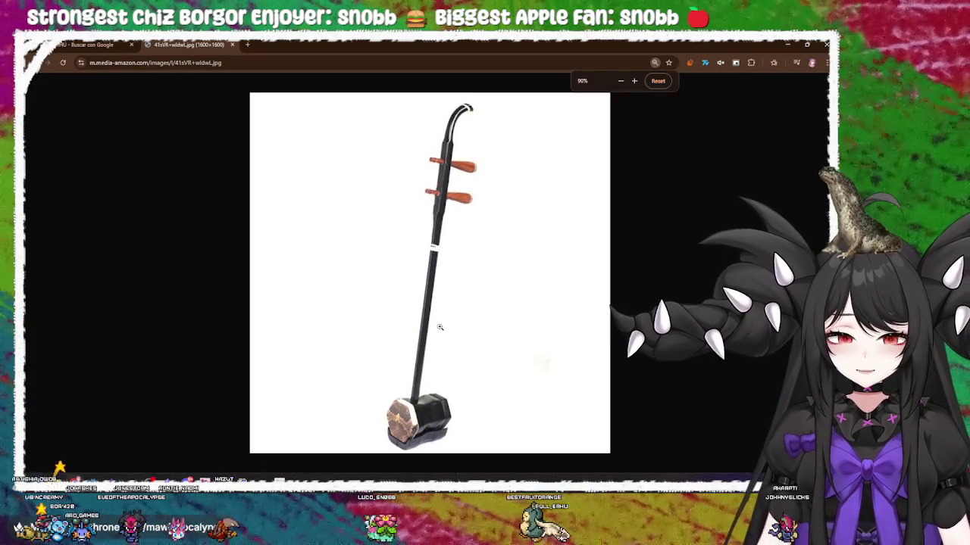
key("ctrl+plus")
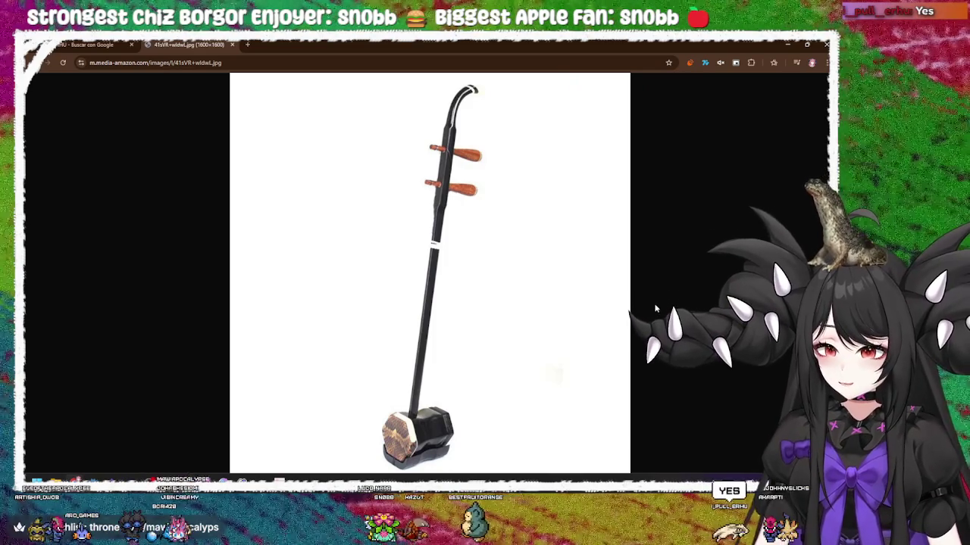
left_click(625, 309)
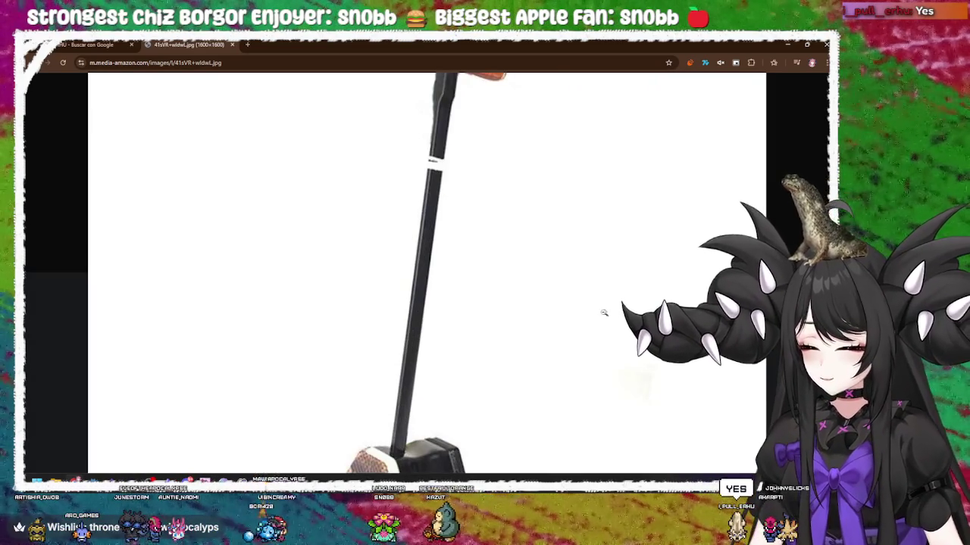
left_click(408, 310)
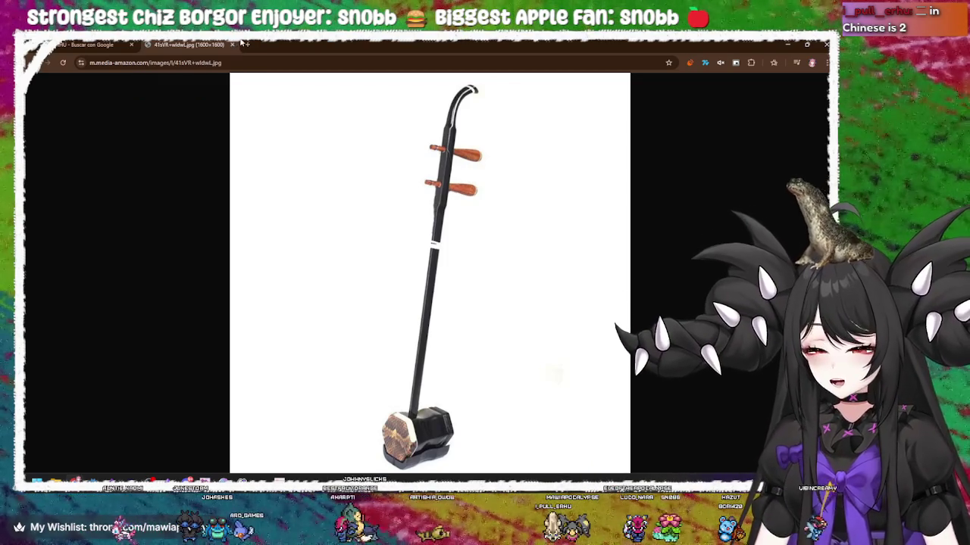
left_click(233, 45)
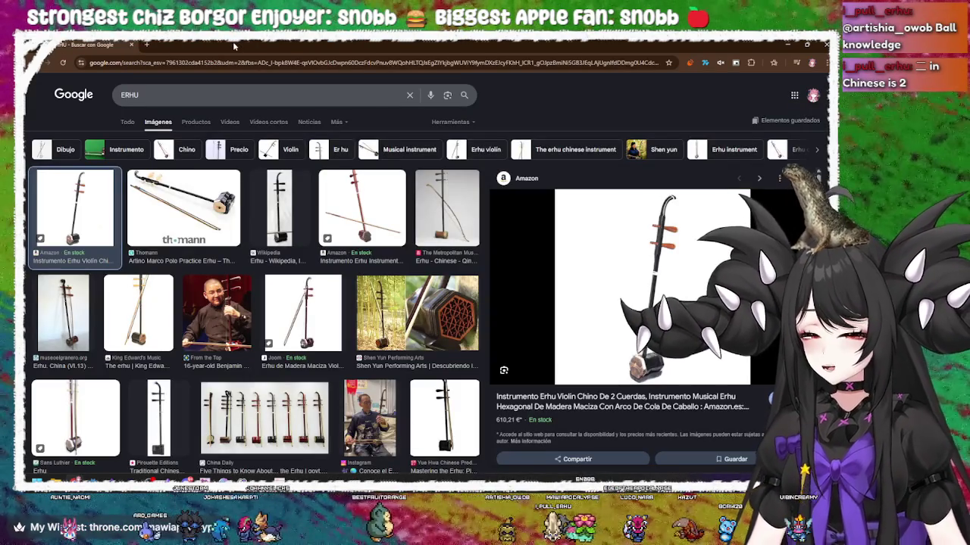